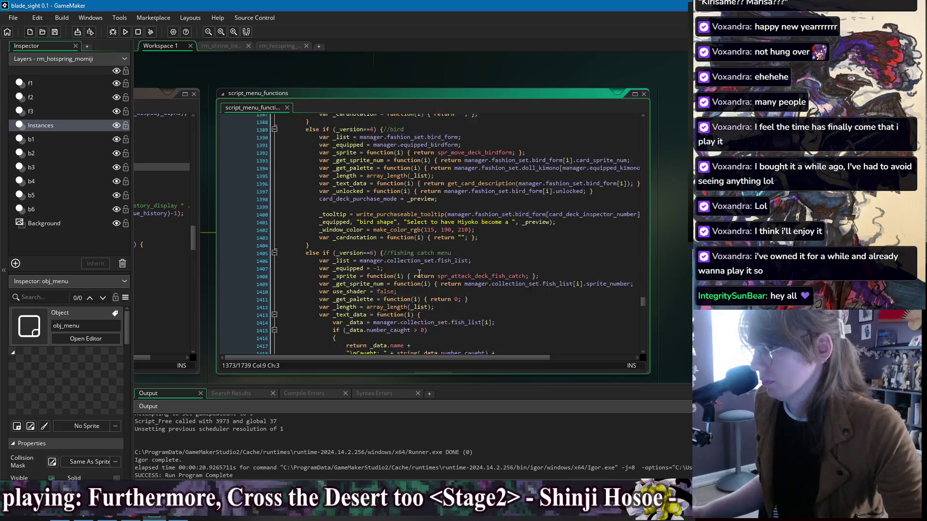
Scroll script_menu_functions to the fashion_deck card-drawing loop, then pan the workspace right toward obj_menu.
scroll(421, 276, down, 6)
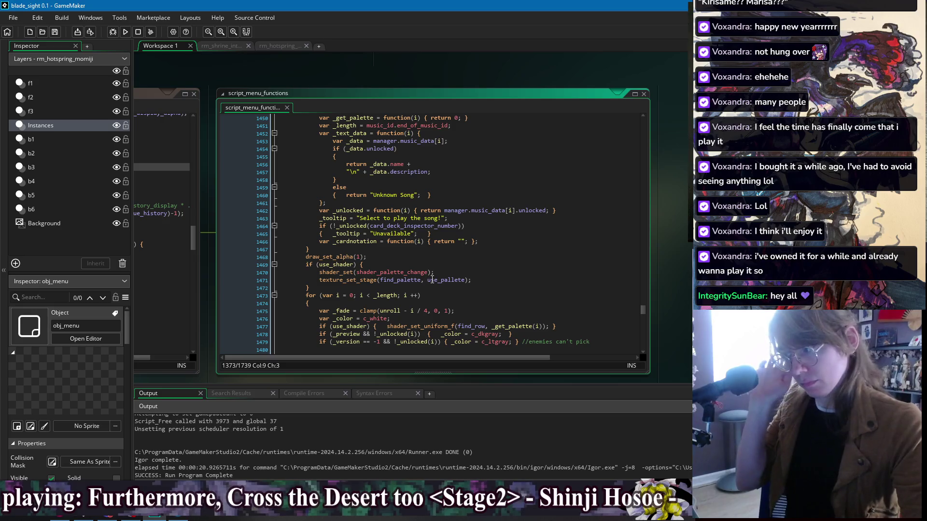
scroll(425, 285, down, 15)
scroll(422, 287, down, 12)
scroll(419, 263, up, 20)
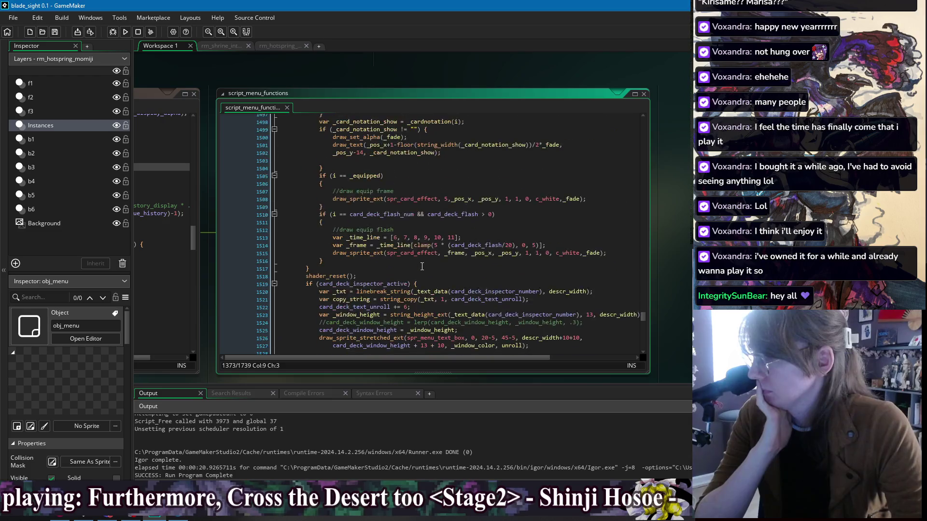
scroll(428, 272, up, 6)
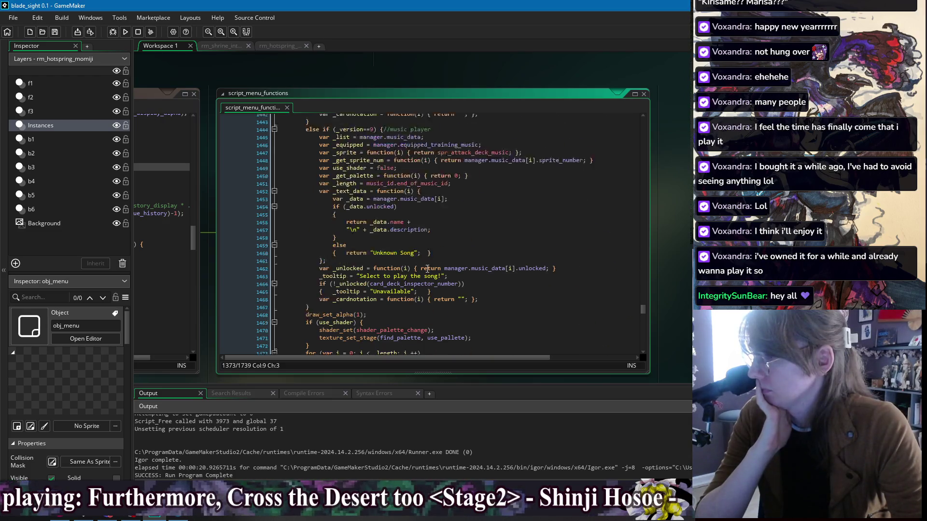
scroll(428, 269, down, 12)
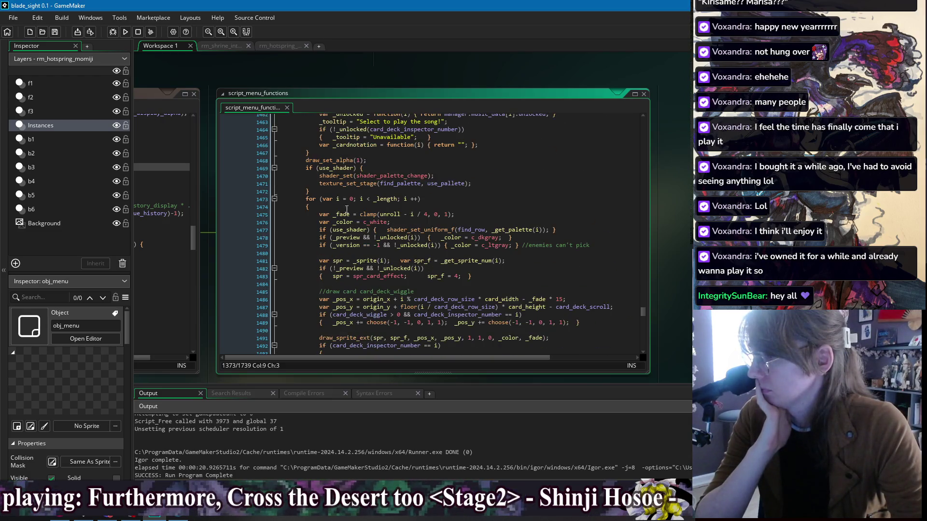
click(343, 209)
scroll(424, 244, down, 17)
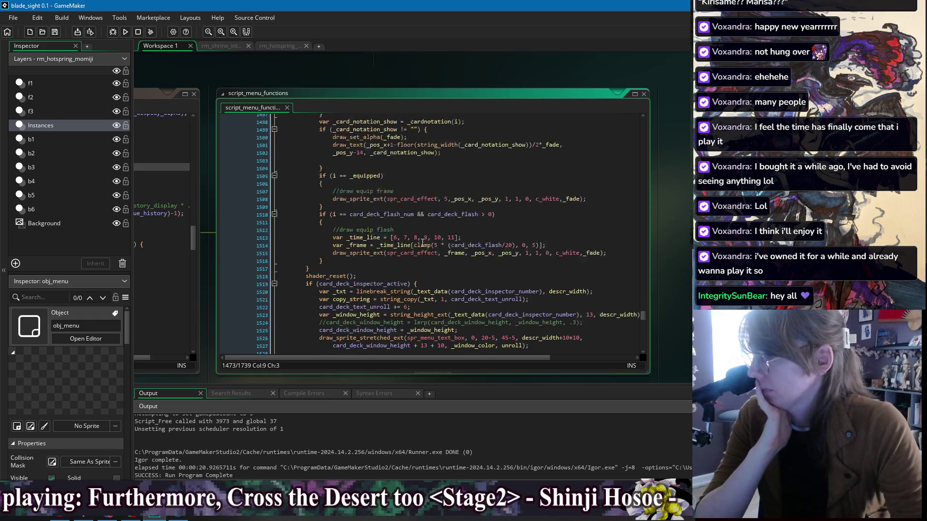
scroll(425, 246, up, 20)
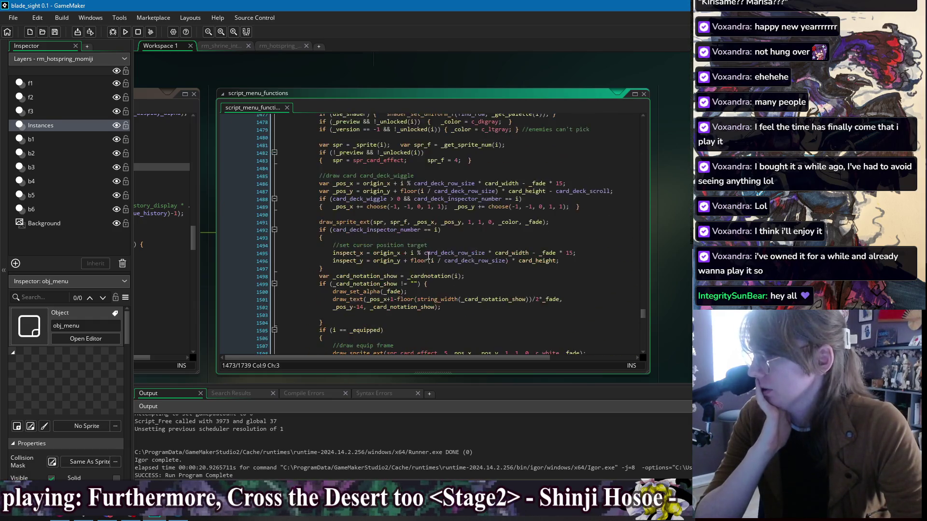
scroll(428, 272, up, 20)
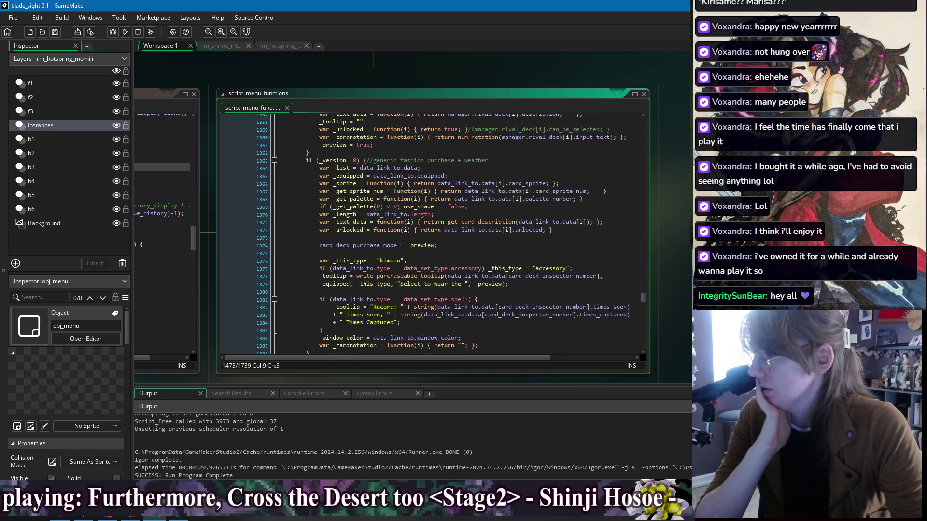
scroll(434, 274, up, 11)
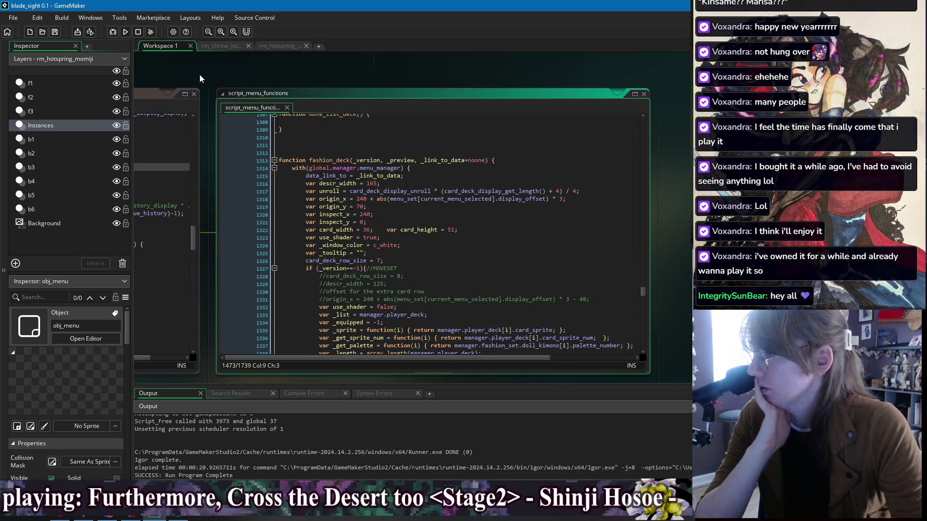
drag(199, 75, 599, 69)
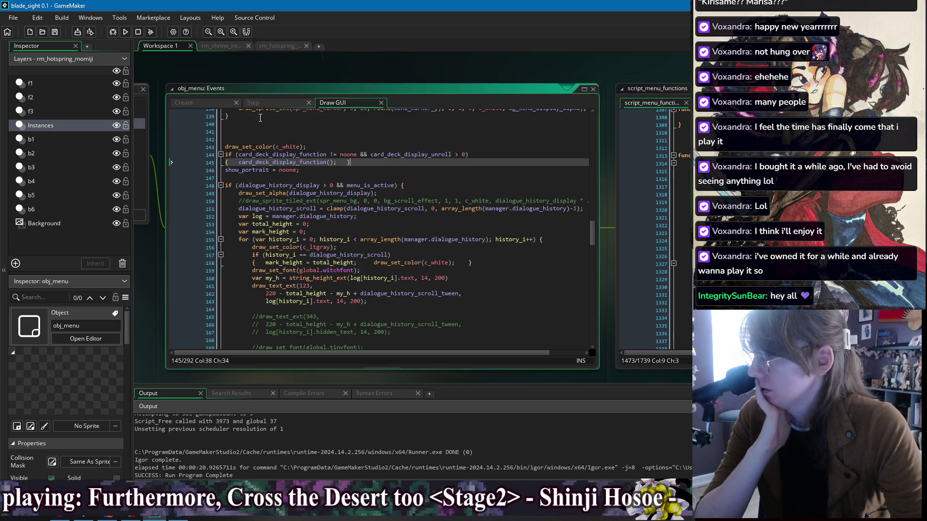
In obj_menu's Create event, select deck_display_func and deck_length_func to inspect their uses.
click(211, 103)
click(412, 205)
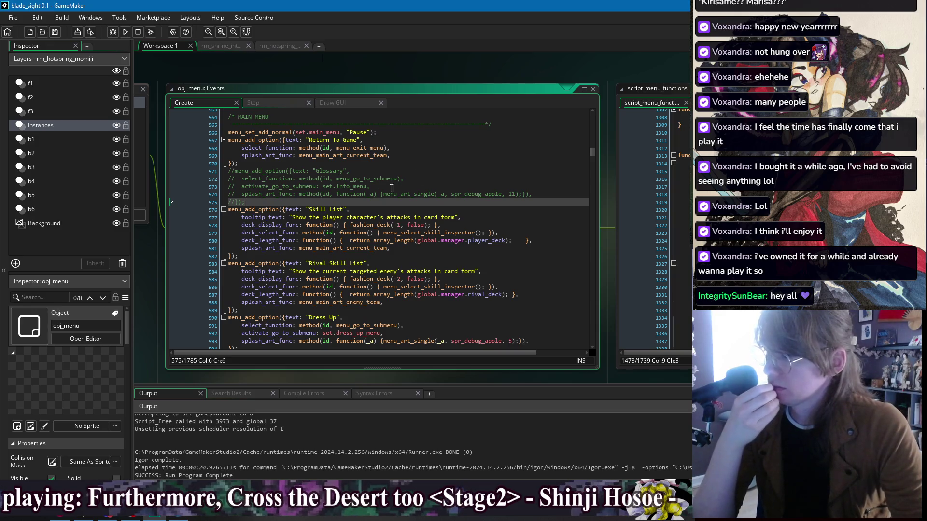
double_click(287, 224)
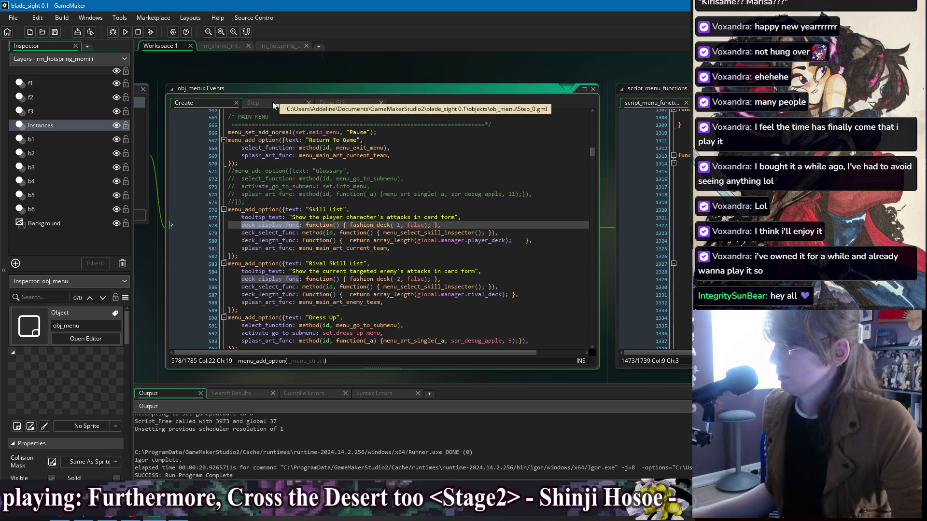
click(268, 240)
double_click(268, 240)
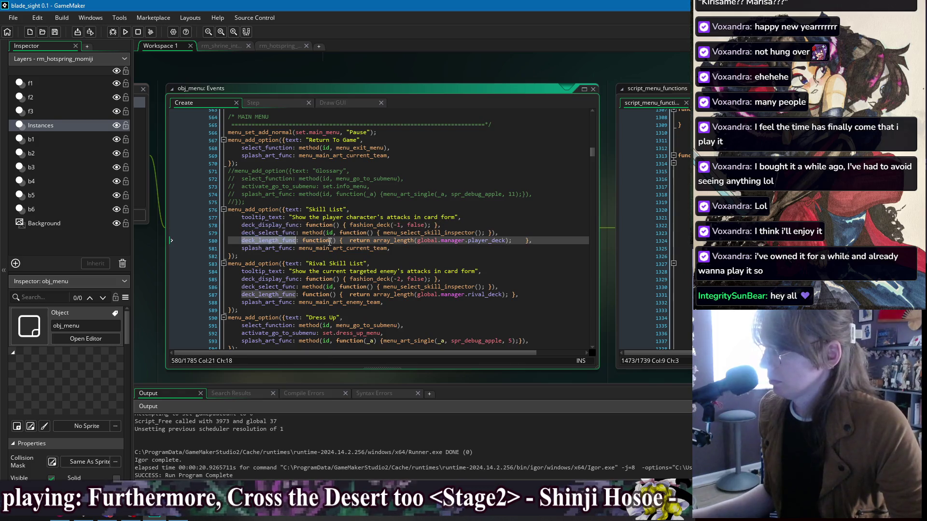
Search the Step event for deck_length_func and cycle through its matches, ending at line 263.
click(259, 102)
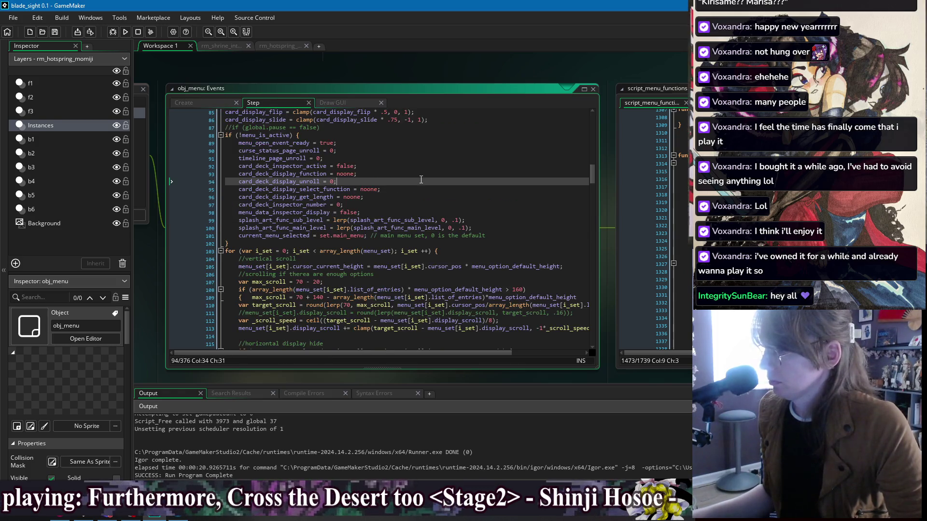
key(ctrl+f)
text(deck_length_func)
click(579, 126)
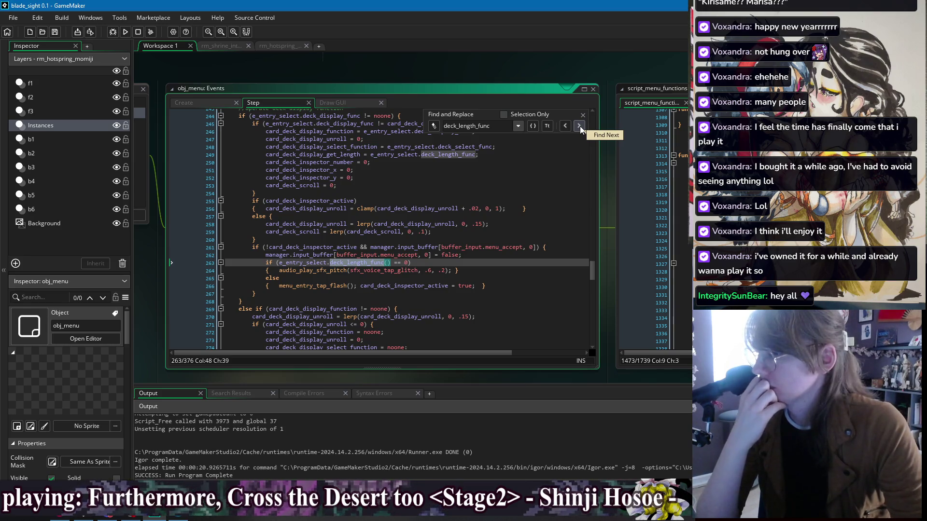
click(579, 126)
click(579, 126)
click(578, 126)
click(579, 126)
click(579, 126)
click(578, 126)
click(578, 126)
click(579, 126)
click(579, 126)
click(579, 126)
click(579, 126)
click(579, 126)
click(583, 115)
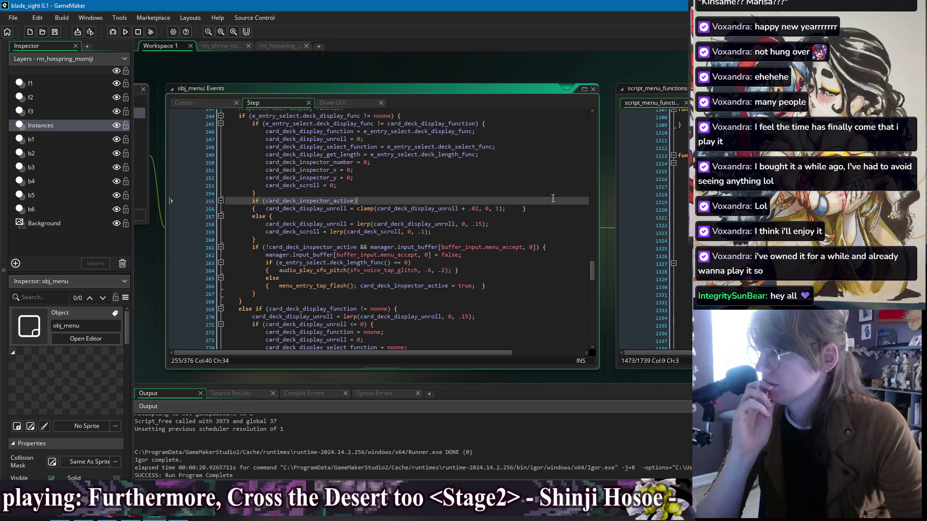
click(562, 255)
Check the Draw GUI event, return to Create, and bring script_menu_functions back to centre.
click(560, 293)
click(429, 190)
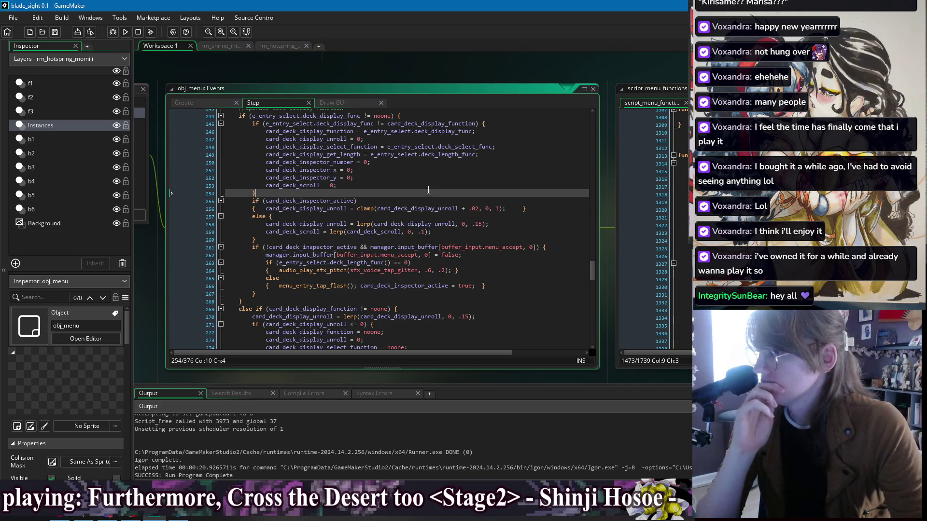
click(356, 101)
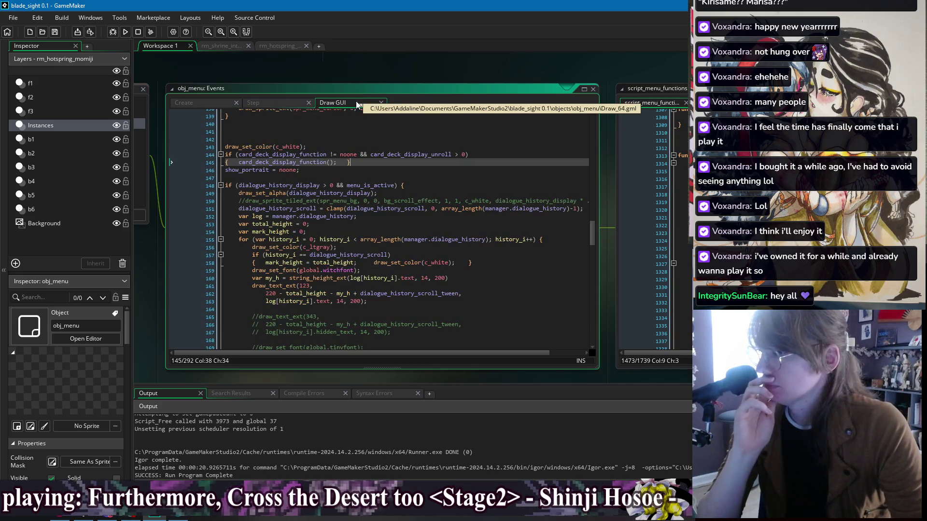
click(199, 100)
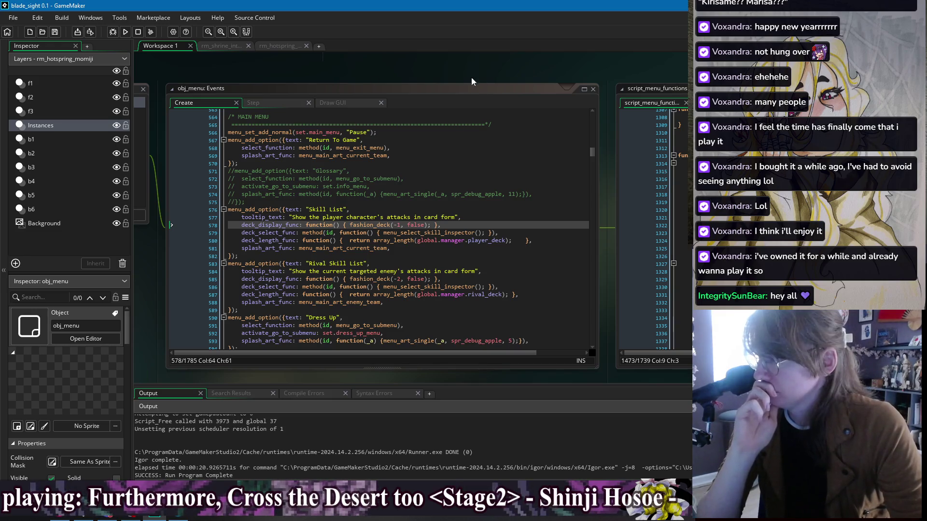
drag(664, 69, 272, 63)
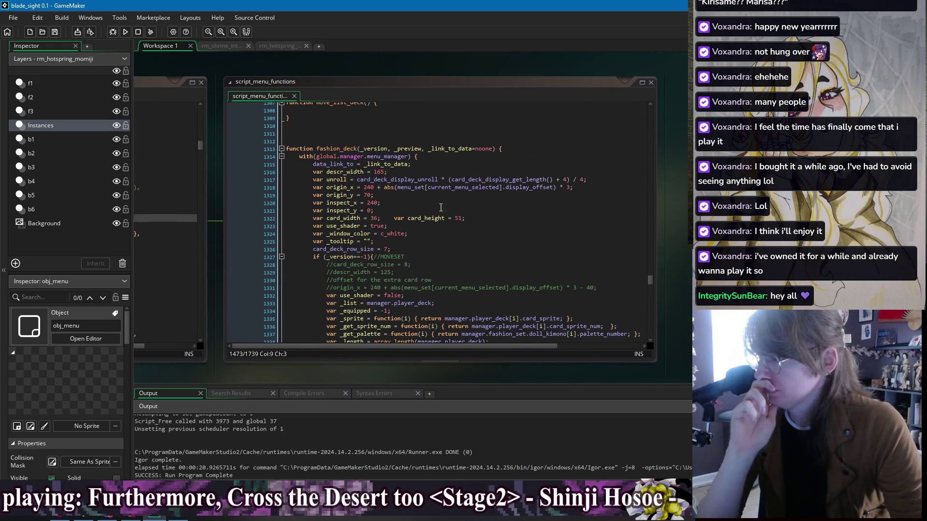
click(467, 253)
click(468, 257)
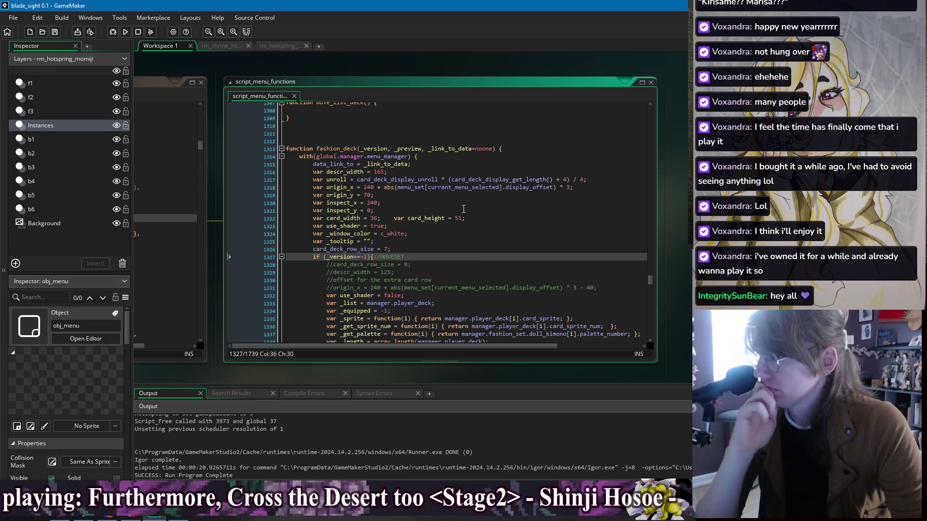
scroll(458, 169, down, 2)
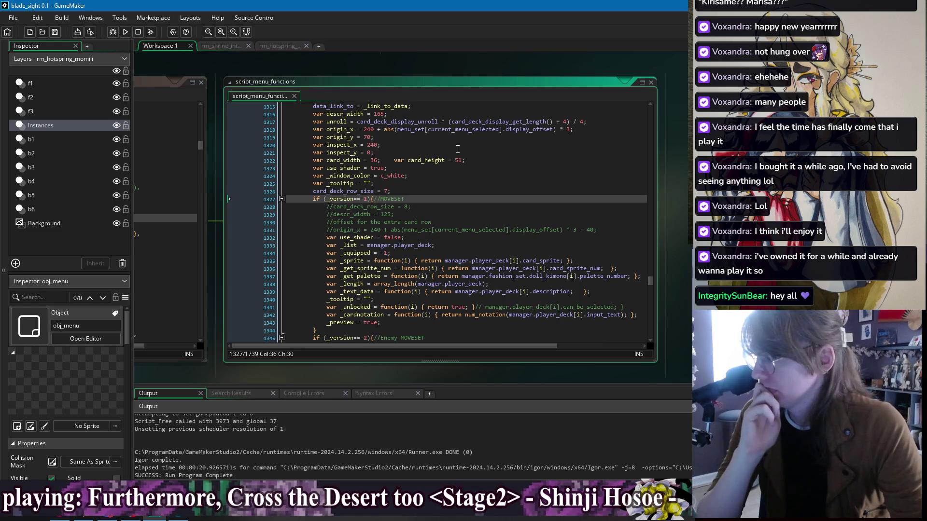
scroll(439, 182, down, 3)
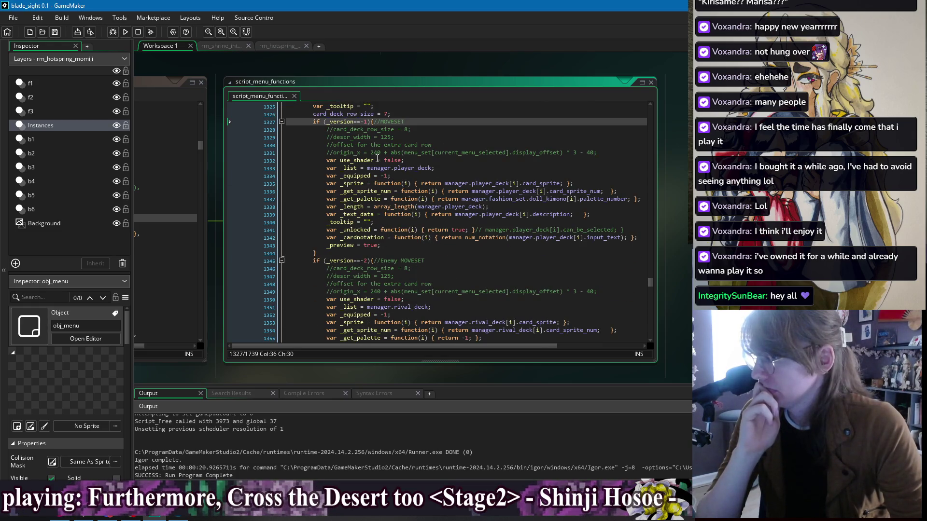
scroll(415, 247, down, 2)
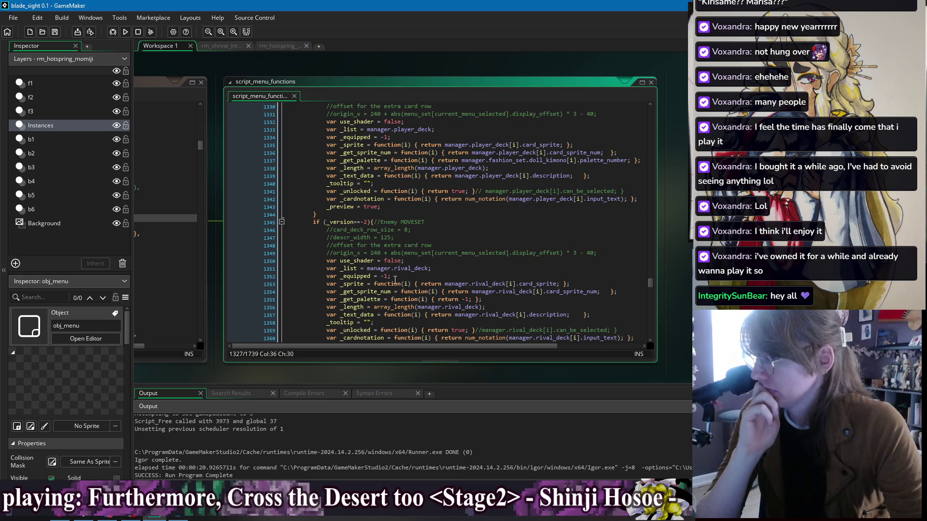
scroll(438, 236, down, 2)
click(452, 226)
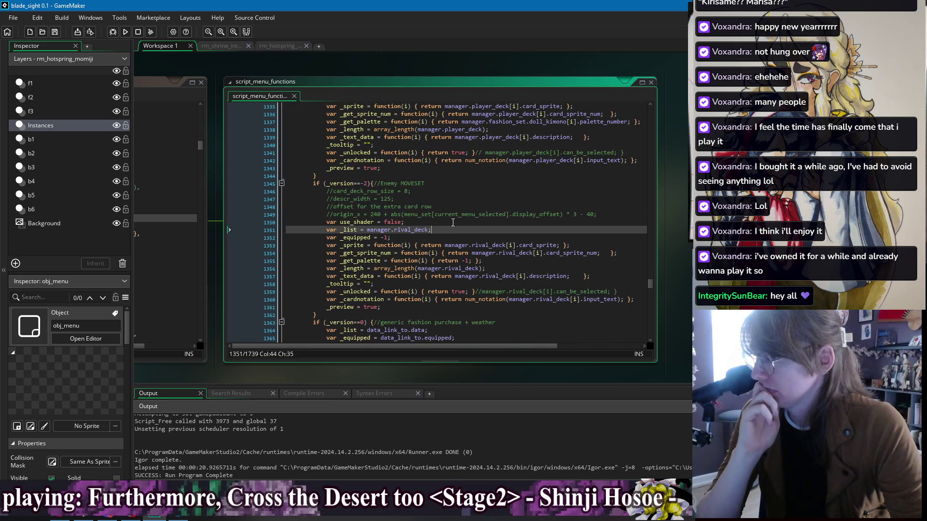
click(453, 223)
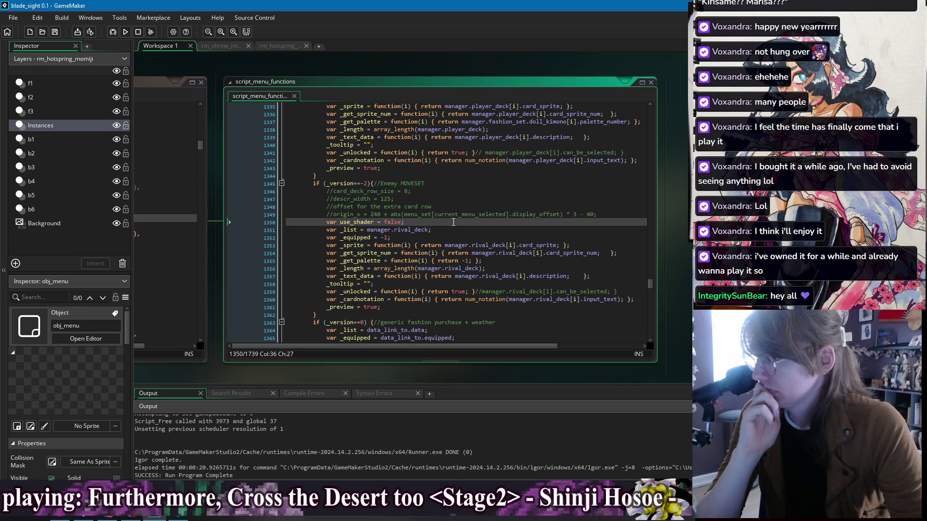
scroll(454, 227, up, 4)
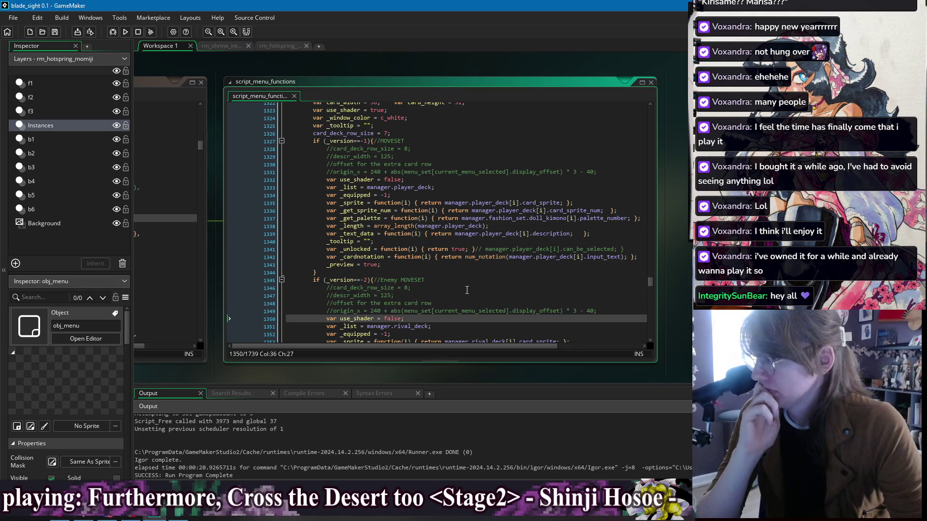
click(467, 290)
scroll(425, 195, up, 3)
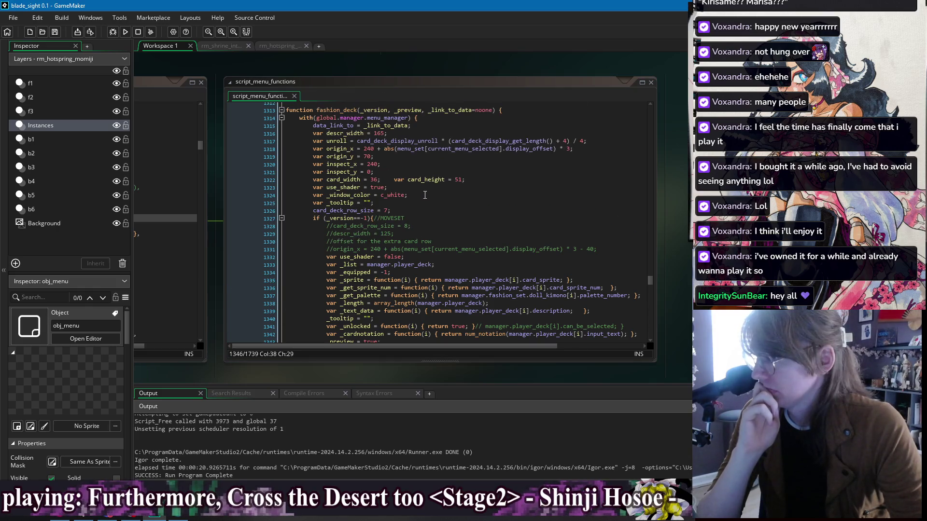
click(434, 217)
drag(269, 62, 577, 68)
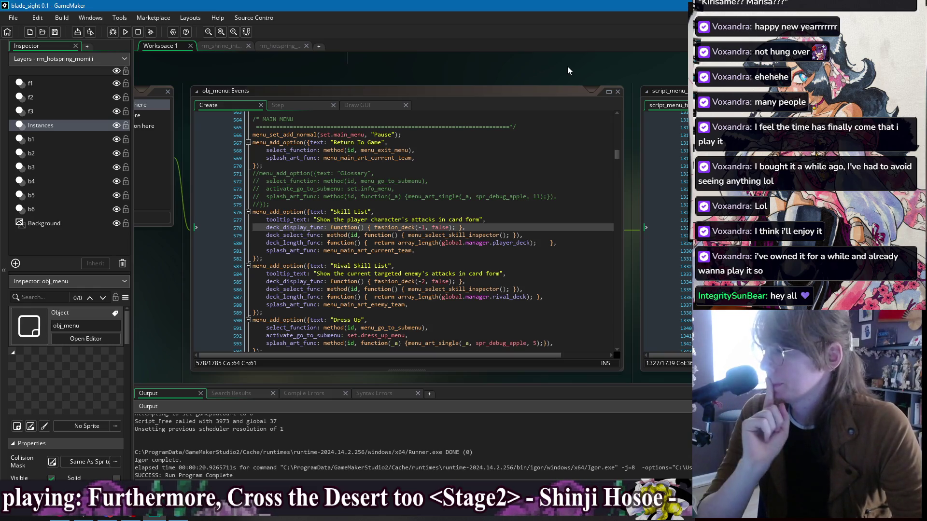
click(386, 204)
Compile and run the game, then bring up its Pause menu with Escape.
click(197, 77)
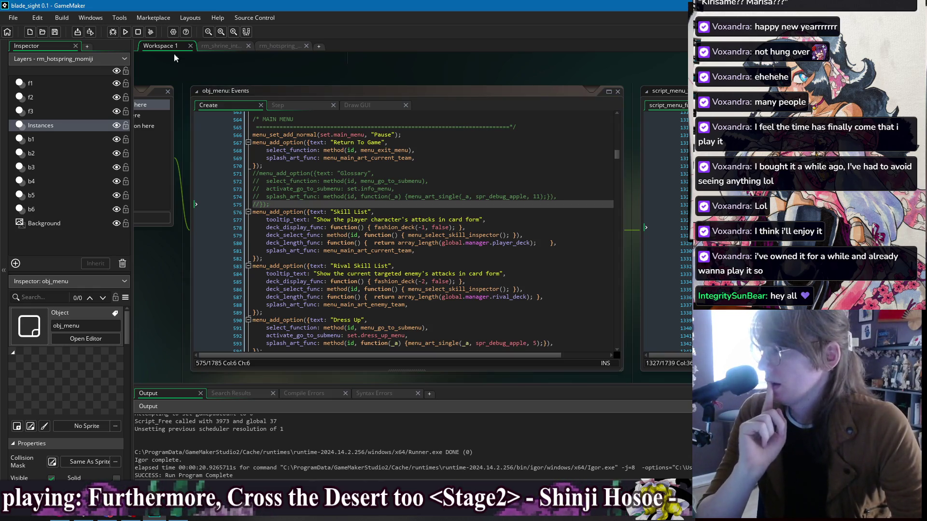
click(125, 31)
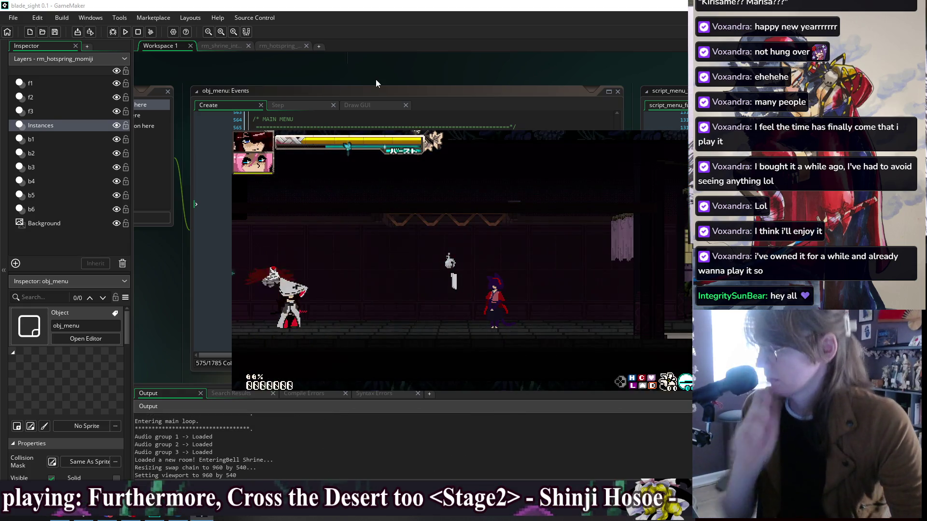
key(Escape)
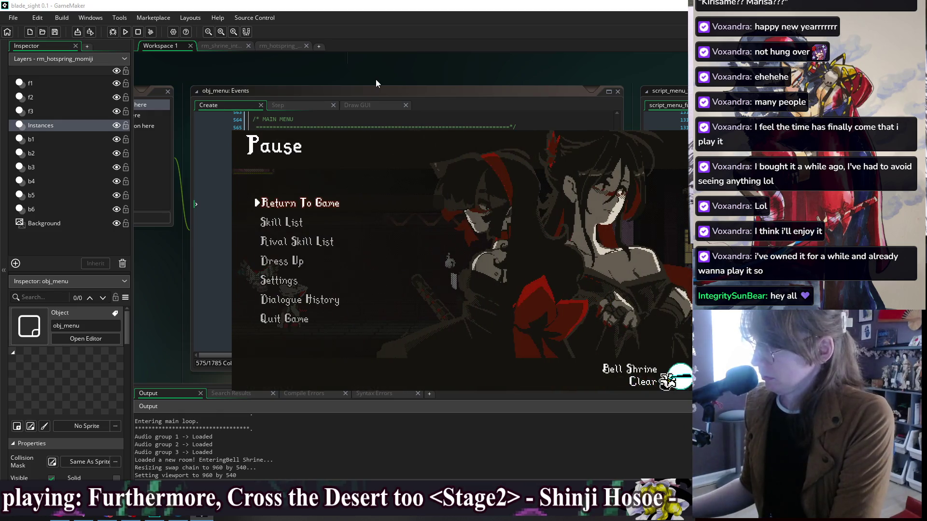
Open Skill List and move through the card grid, including Down Heavy, Light attack and Cancel Shift.
key(Down)
key(Return)
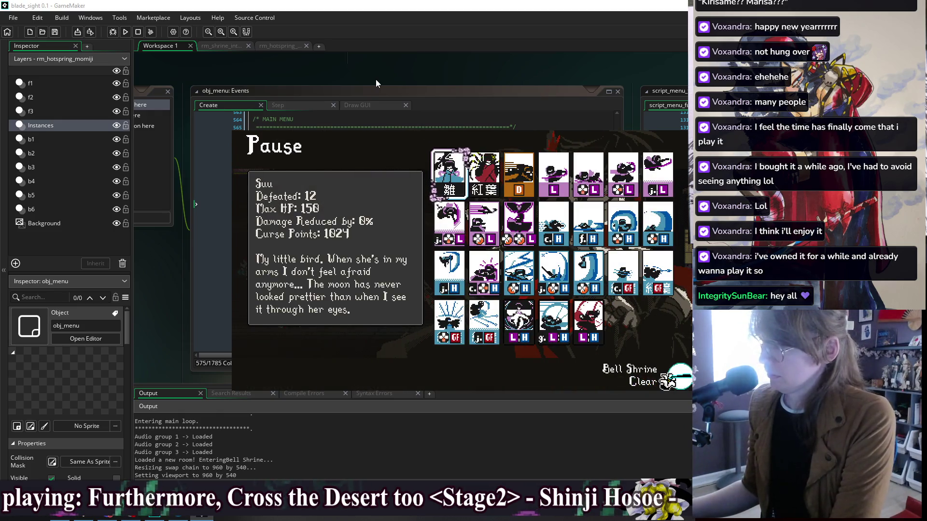
key(Right)
key(Right)
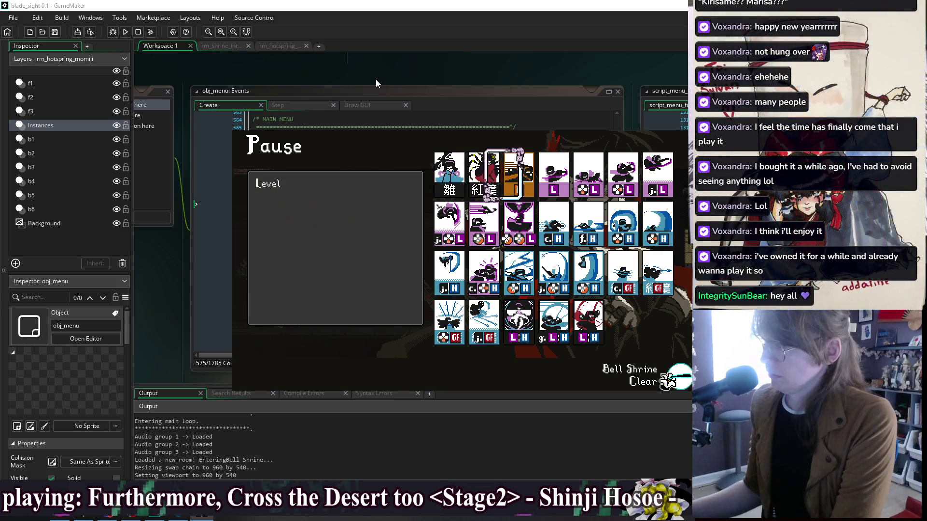
key(Down)
key(Down)
key(Down)
key(Left)
key(Left)
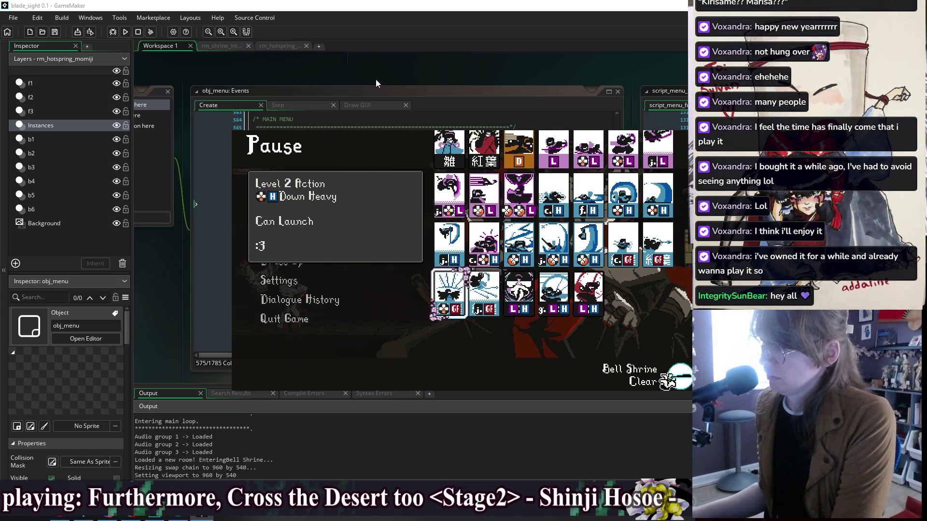
key(Up)
key(Up)
key(Up)
key(Right)
key(Right)
key(Right)
key(Down)
key(Left)
key(Down)
key(Left)
key(Right)
key(Down)
key(Right)
key(Right)
key(Right)
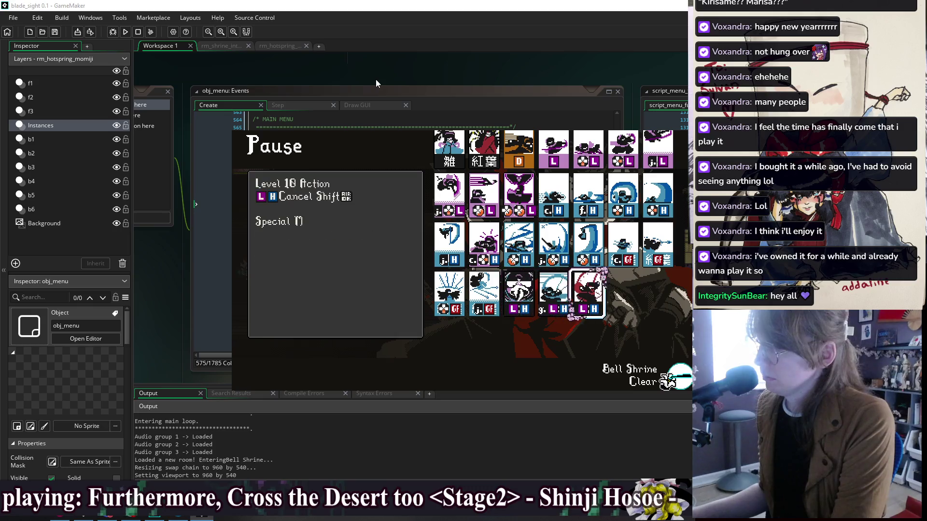
Leave and reopen the Skill List, then close it and return to it again from the pause menu.
key(Escape)
key(Down)
key(Up)
key(Return)
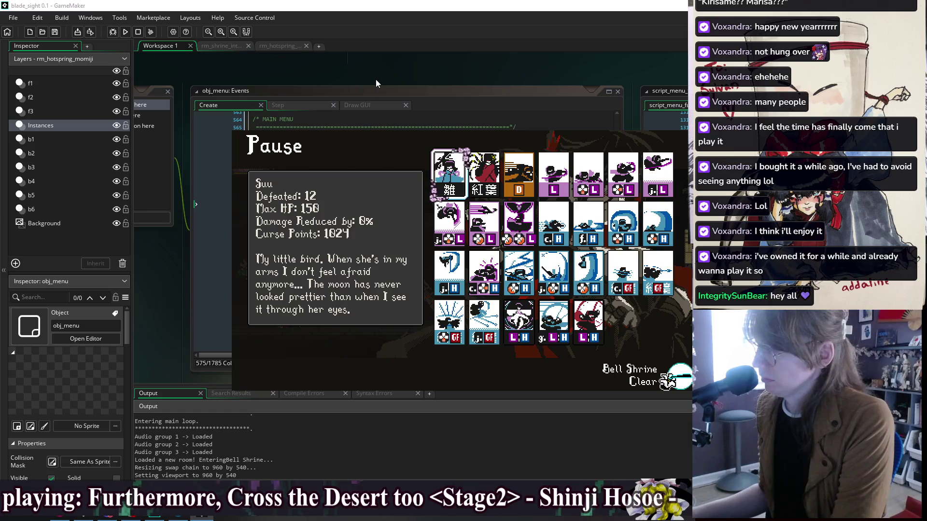
key(Escape)
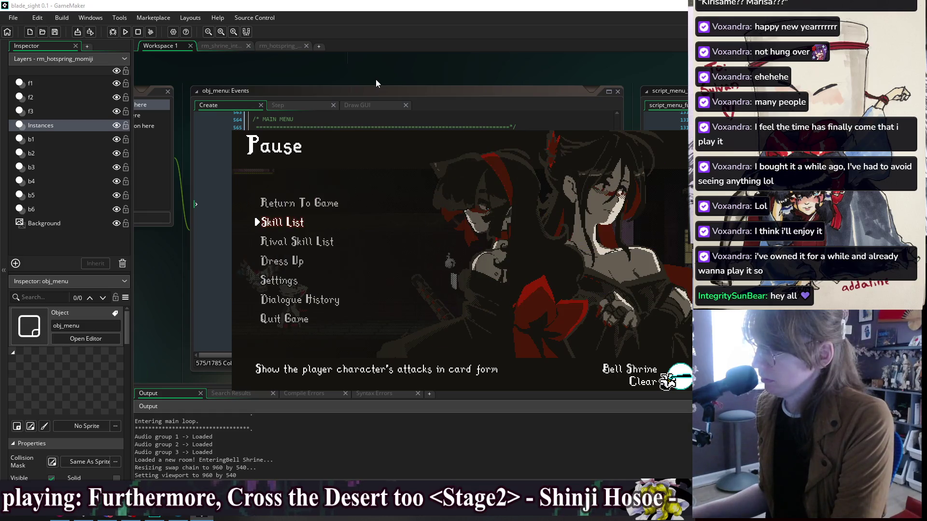
key(Down)
key(Up)
key(Up)
key(Down)
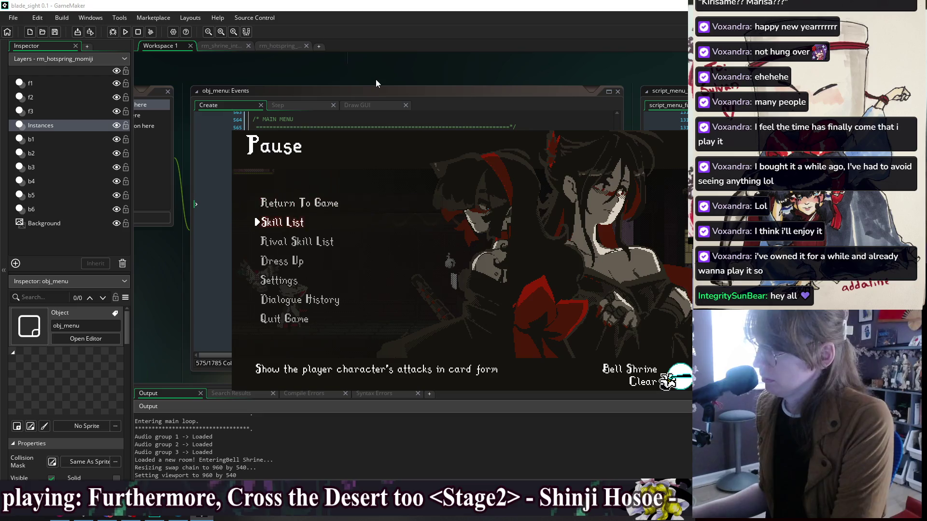
key(Return)
Visit the Close Heavy Attack and Down Heavy cards, then close and reopen the Skill List twice.
key(Down)
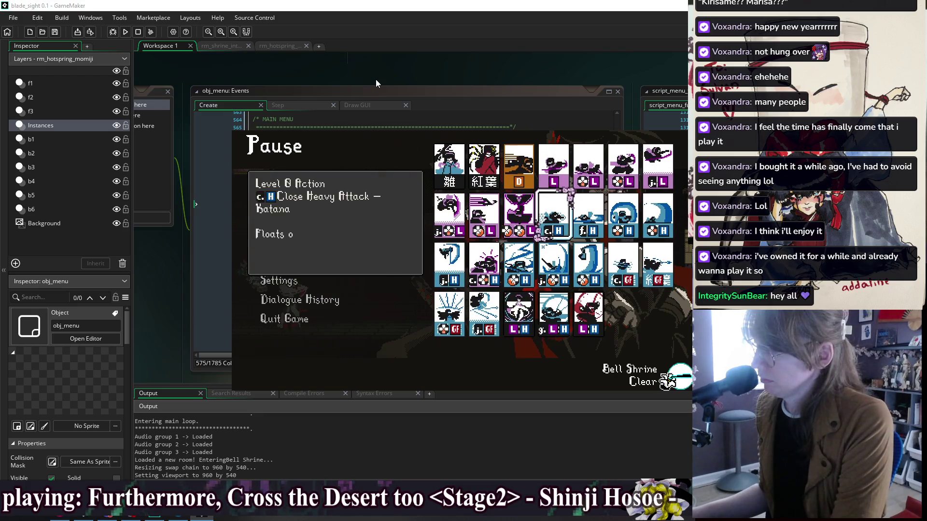
key(Down)
key(Left)
key(Left)
key(Left)
key(Down)
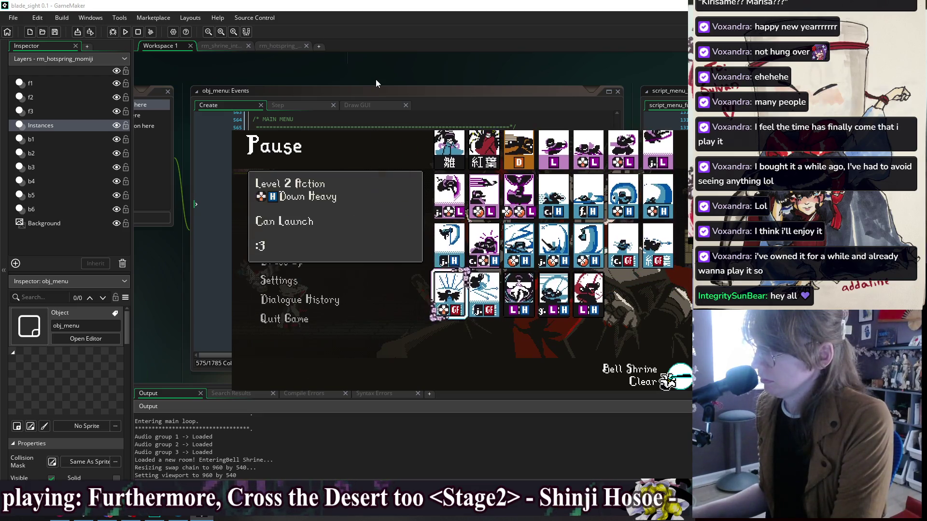
key(Up)
key(Up)
key(Up)
key(Escape)
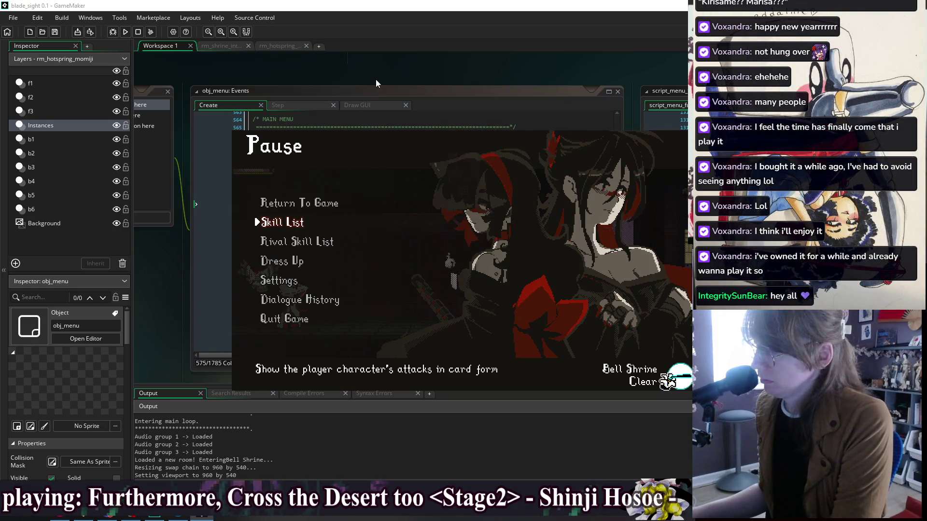
key(Return)
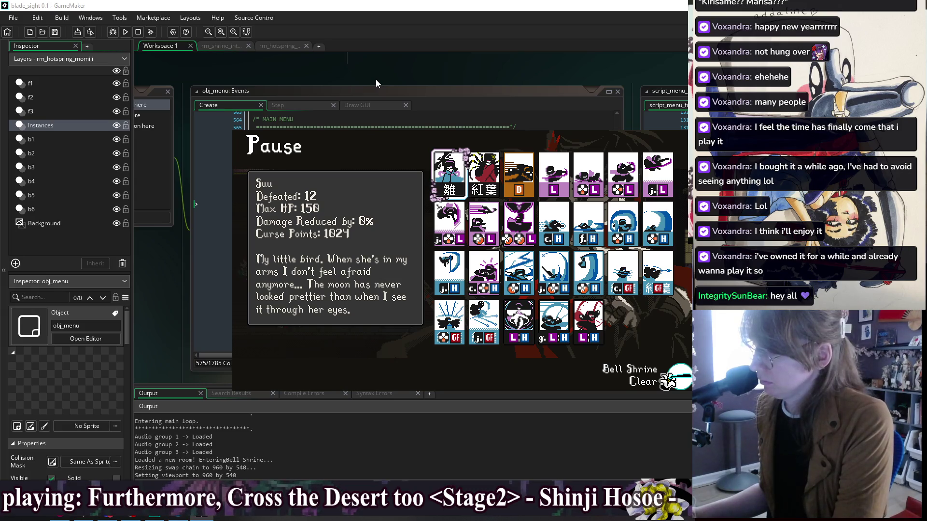
key(Escape)
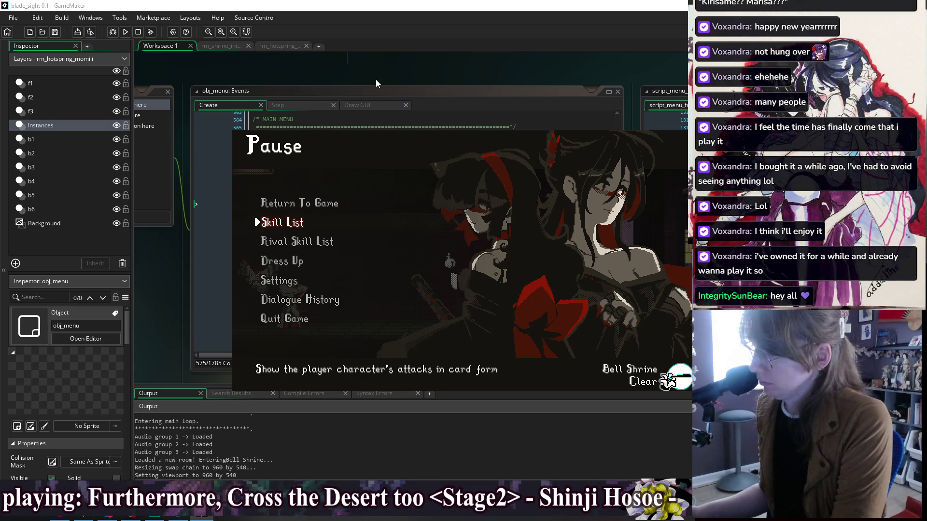
key(Return)
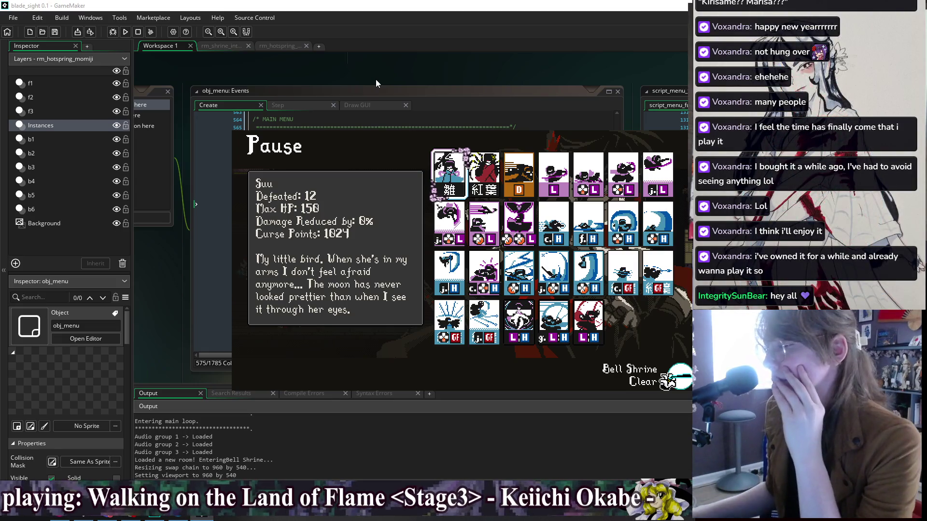
Read Close Heavy Attack, Down Air Light, a jumping heavy and the Grab cards, then quit with Alt+F4.
key(Down)
key(Right)
key(Right)
key(Right)
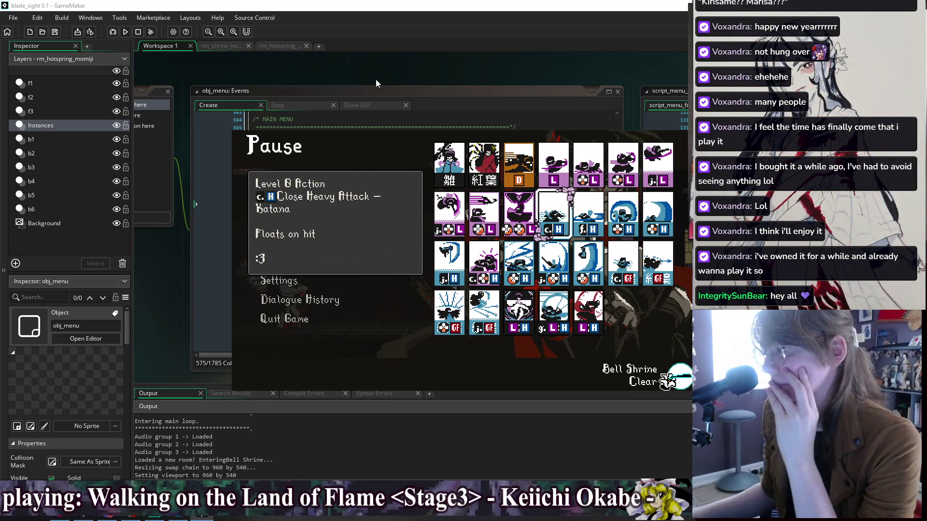
key(Left)
key(Left)
key(Left)
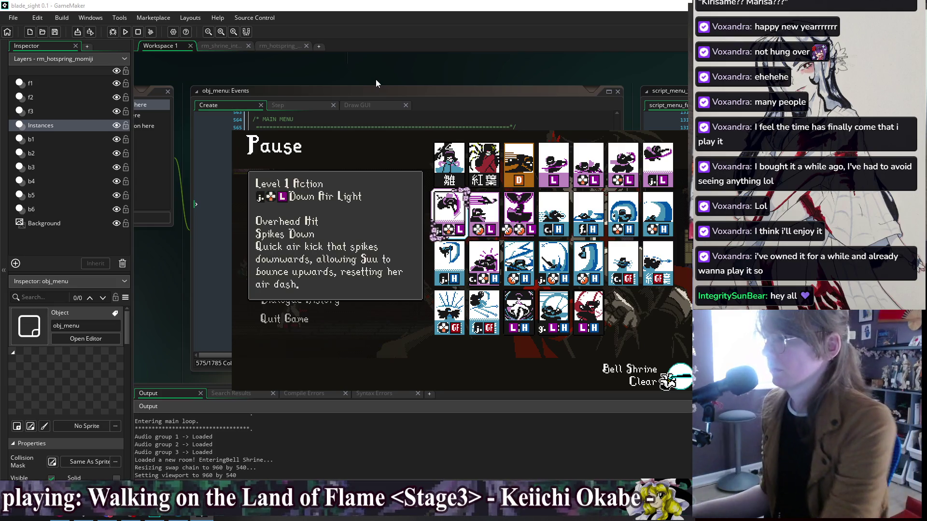
key(Left)
key(Right)
key(Right)
key(Left)
key(Down)
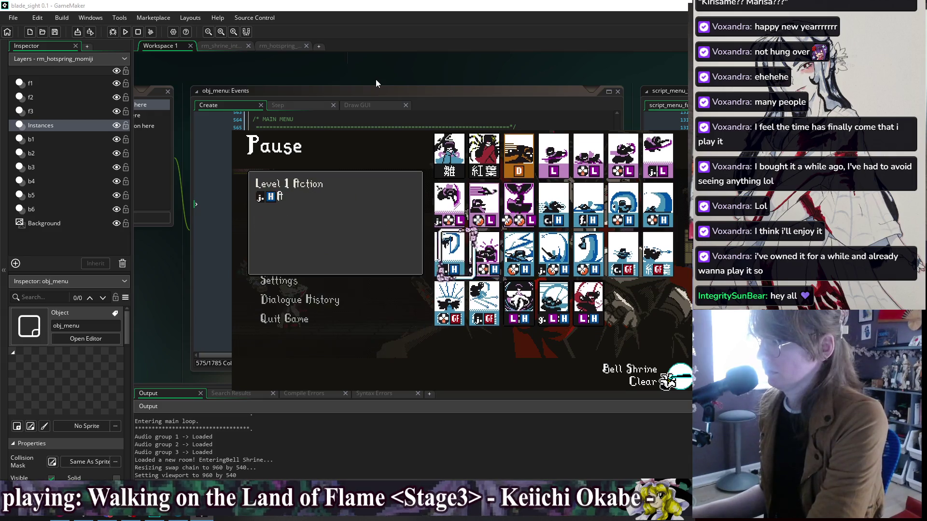
key(Left)
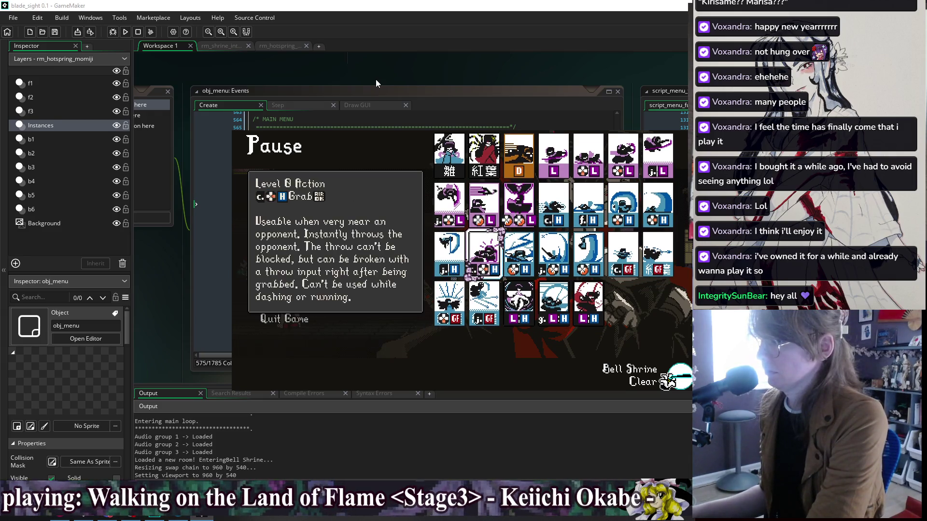
key(alt+F4)
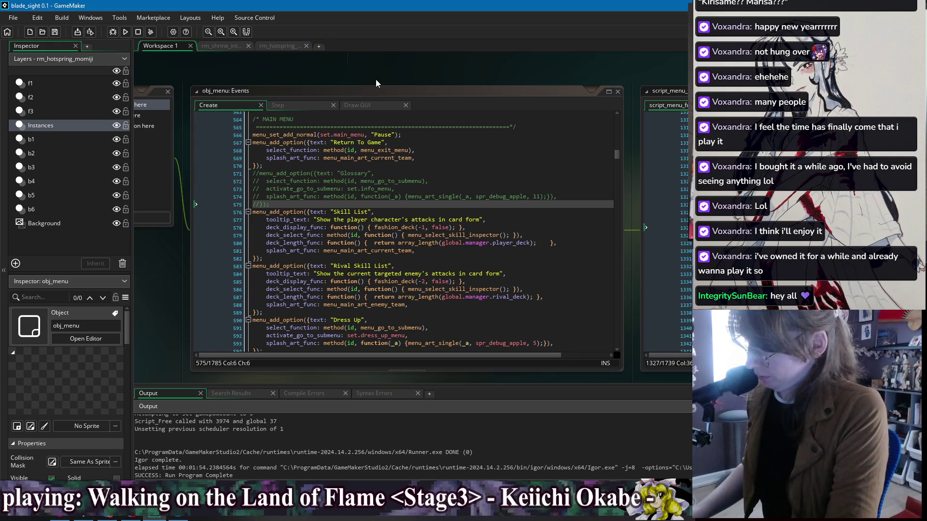
Search the project for 'instant deflect' and open its match in script_suu_moveset at line 143.
key(ctrl+shift+f)
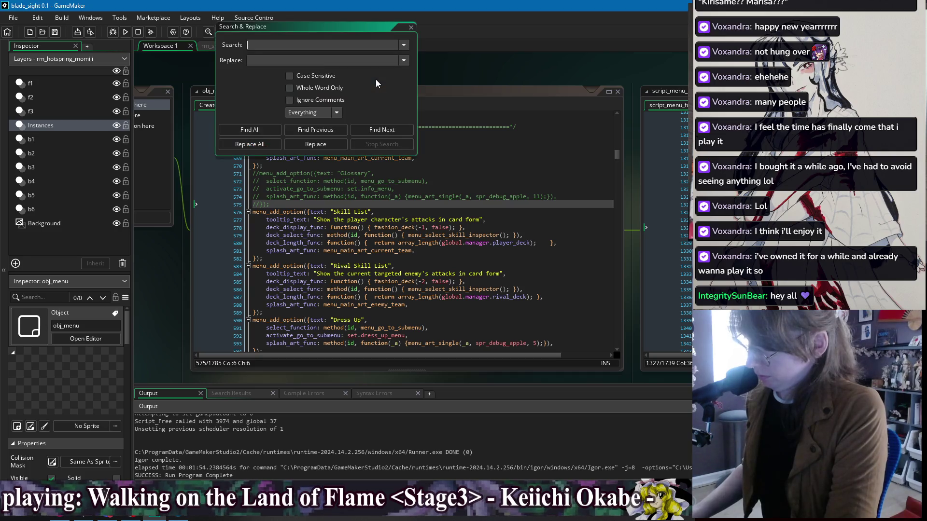
text(instant)
key(Return)
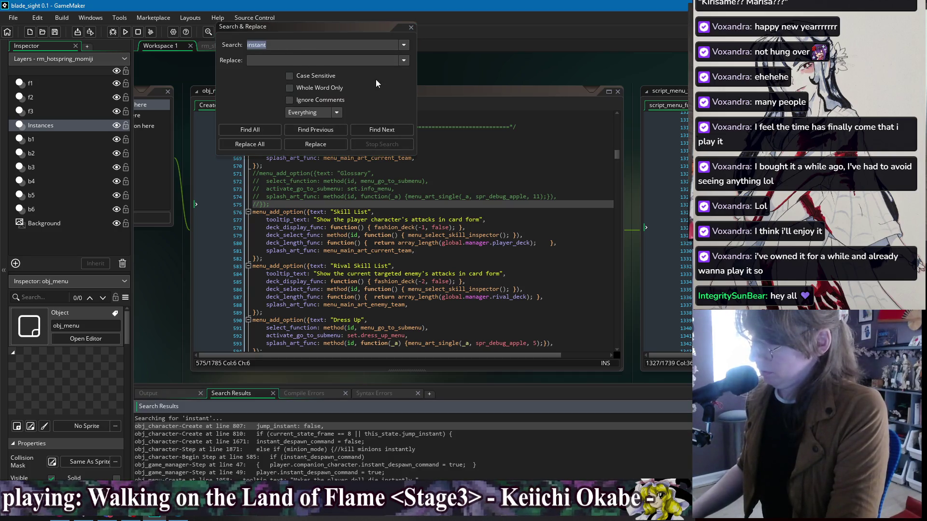
click(283, 45)
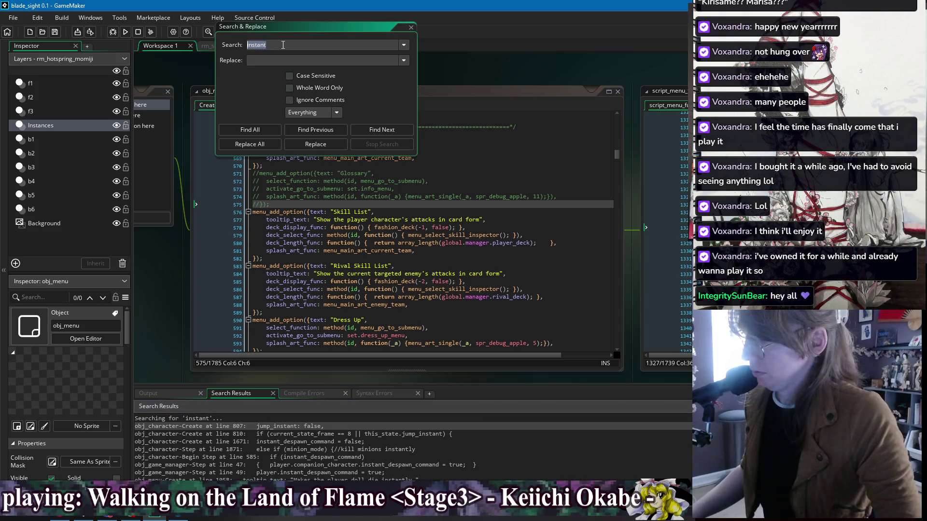
text(deflect)
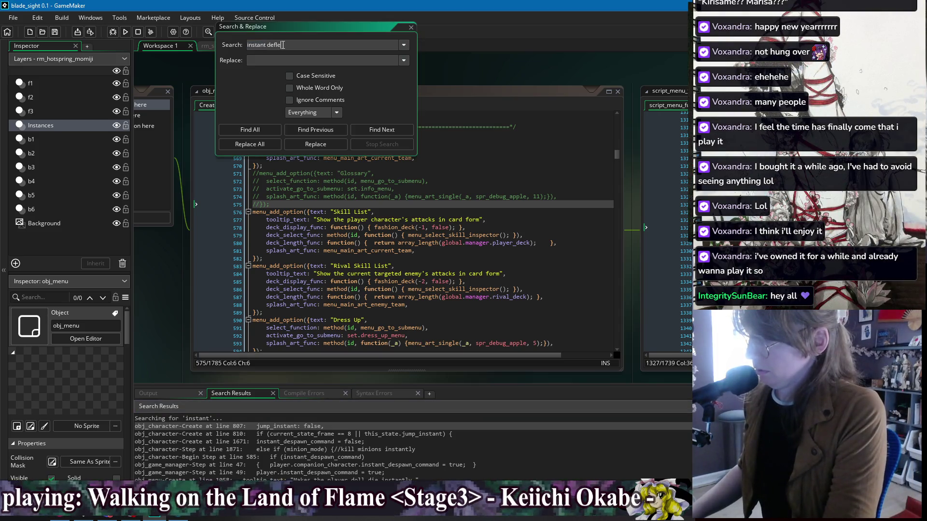
key(Return)
double_click(466, 427)
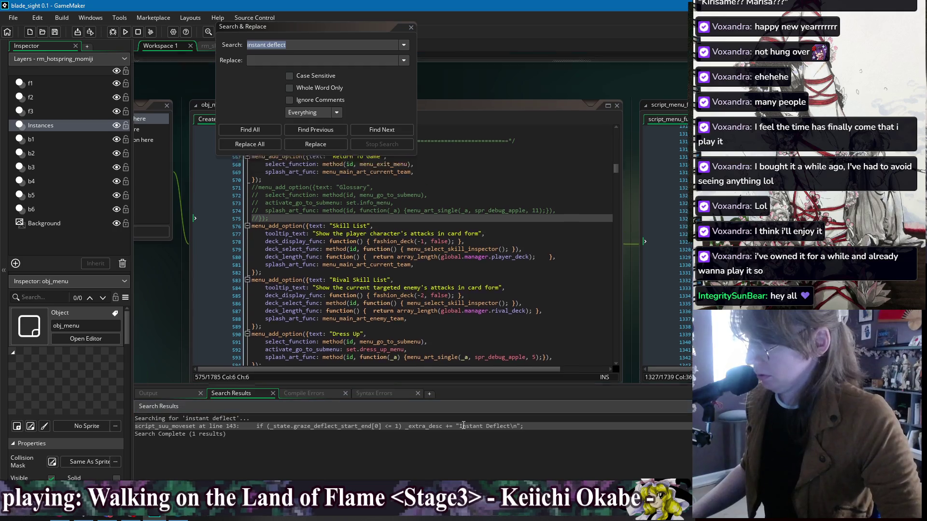
click(412, 26)
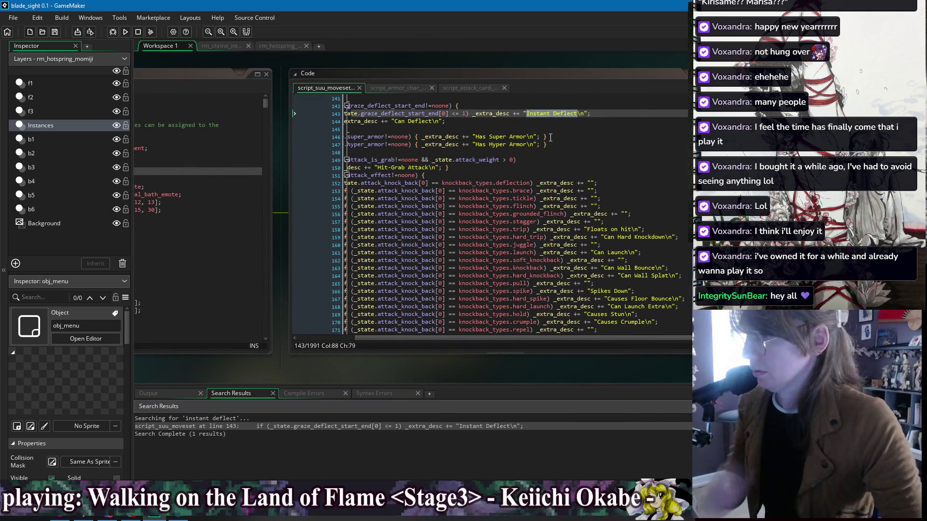
Move to the Can Deflect line beside the Instant Deflect match and scroll the surrounding code.
click(486, 75)
key(Down)
mouse_move(476, 49)
mouse_down()
mouse_move(462, 66)
mouse_move(389, 58)
mouse_up()
scroll(416, 195, up, 4)
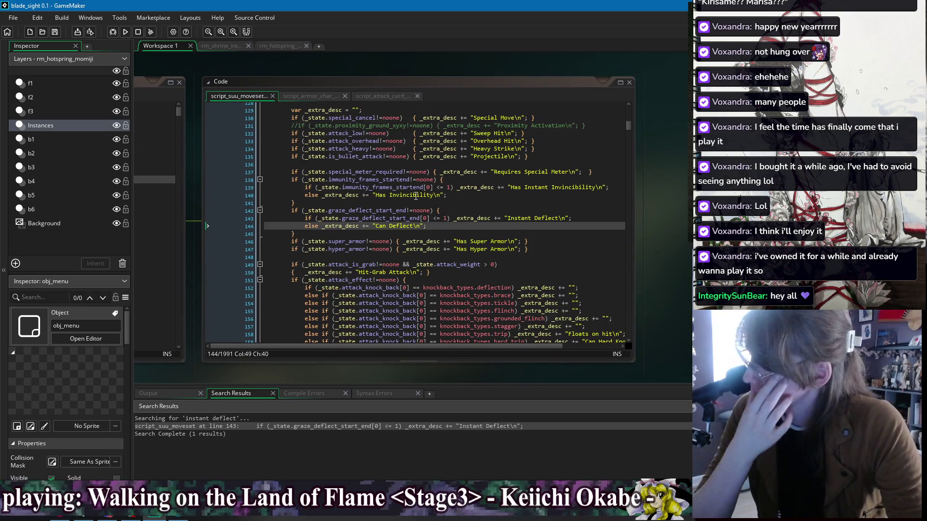
scroll(416, 195, up, 3)
scroll(453, 212, down, 12)
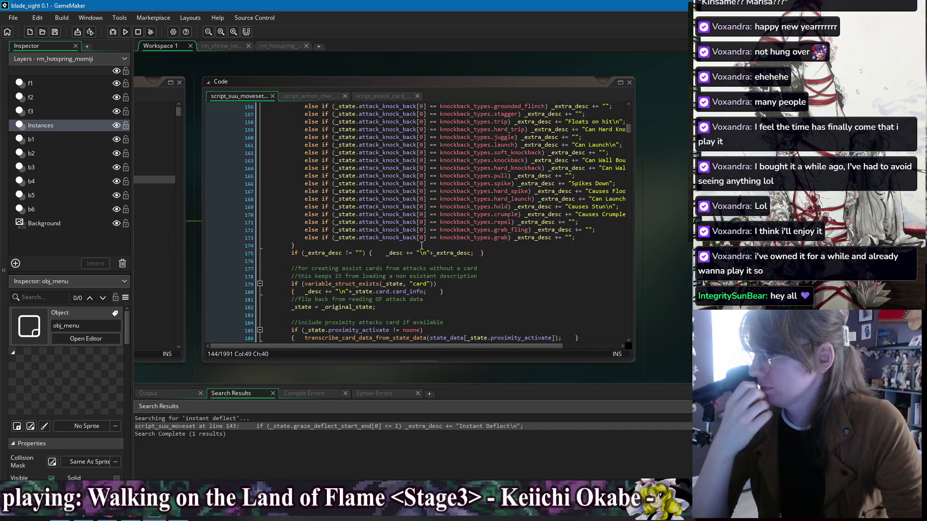
Step through the description-building lines 174 to 190, then scroll back up.
click(421, 246)
scroll(377, 141, down, 2)
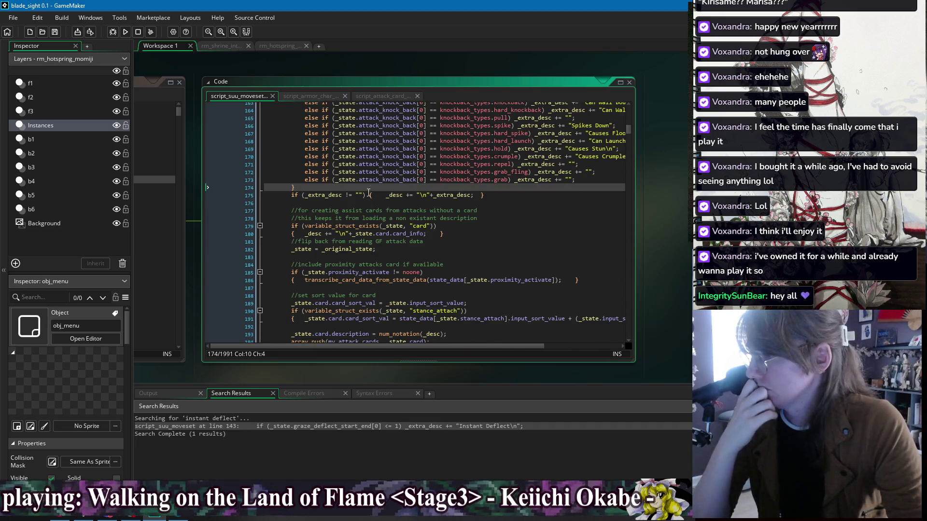
click(358, 204)
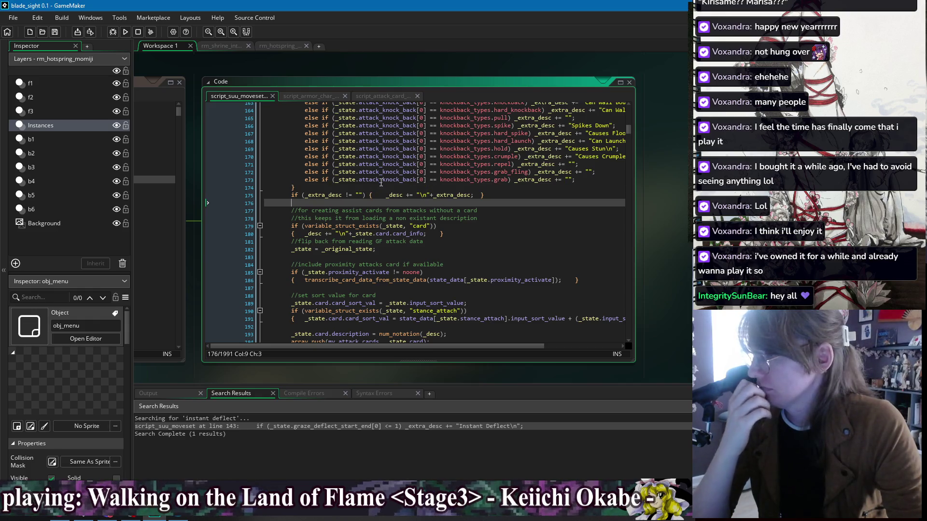
click(379, 181)
click(371, 196)
click(349, 205)
click(459, 225)
scroll(459, 225, down, 2)
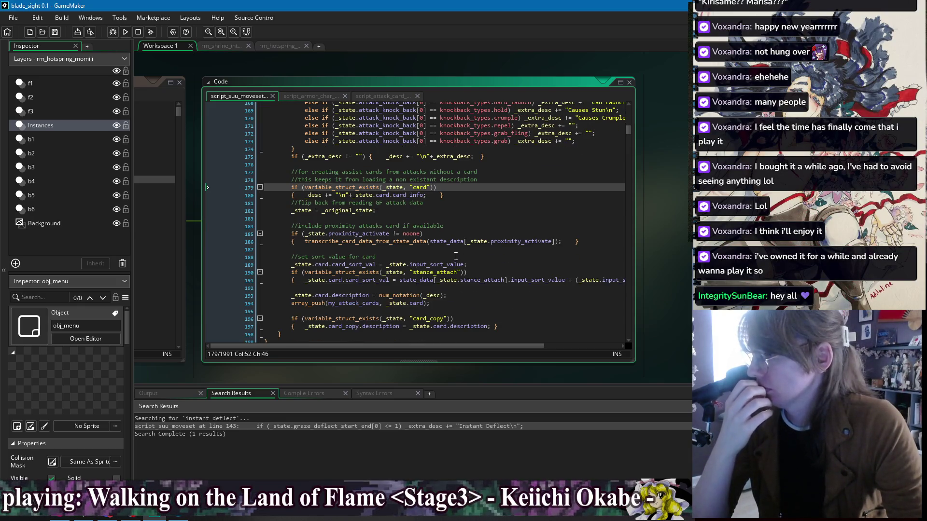
click(483, 273)
scroll(398, 304, down, 1)
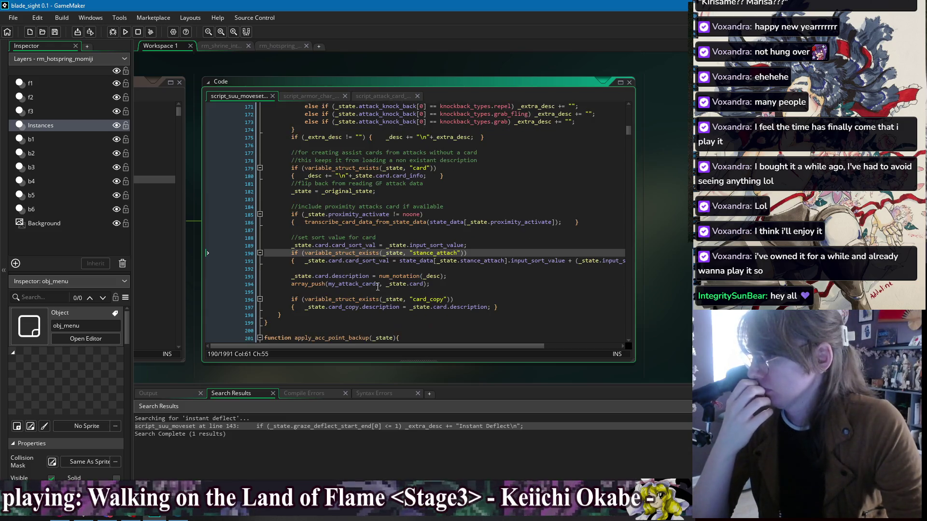
scroll(398, 304, up, 15)
scroll(398, 283, up, 2)
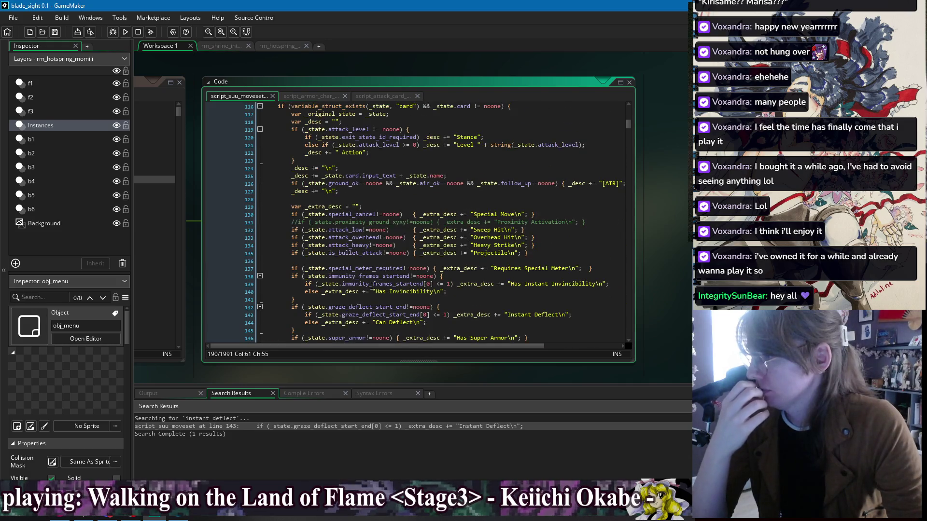
scroll(358, 133, up, 1)
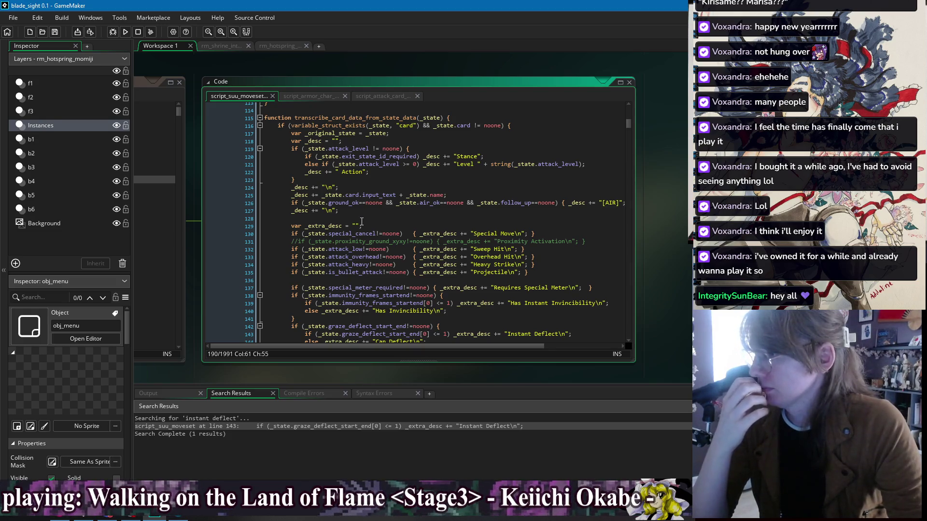
Go to the commented-out Proximity Activation line and select proximity_ground_xyxy.
click(551, 233)
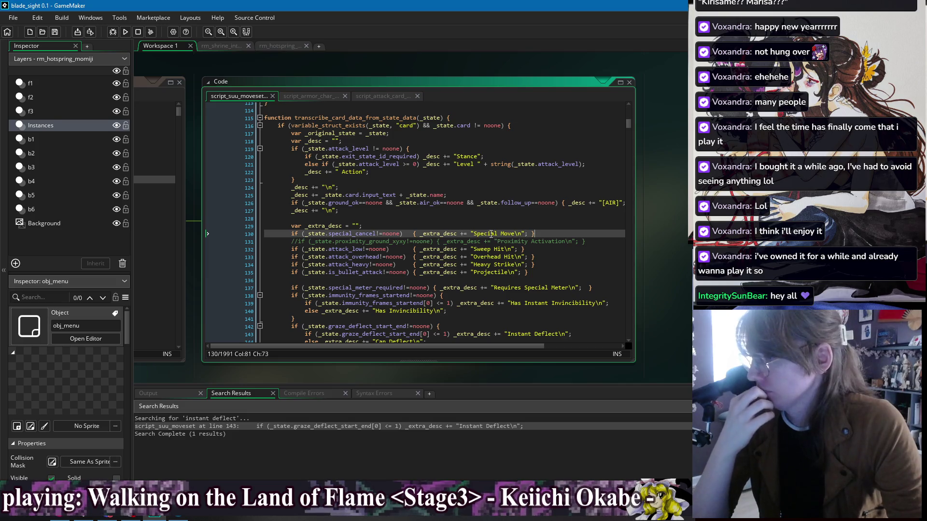
click(591, 242)
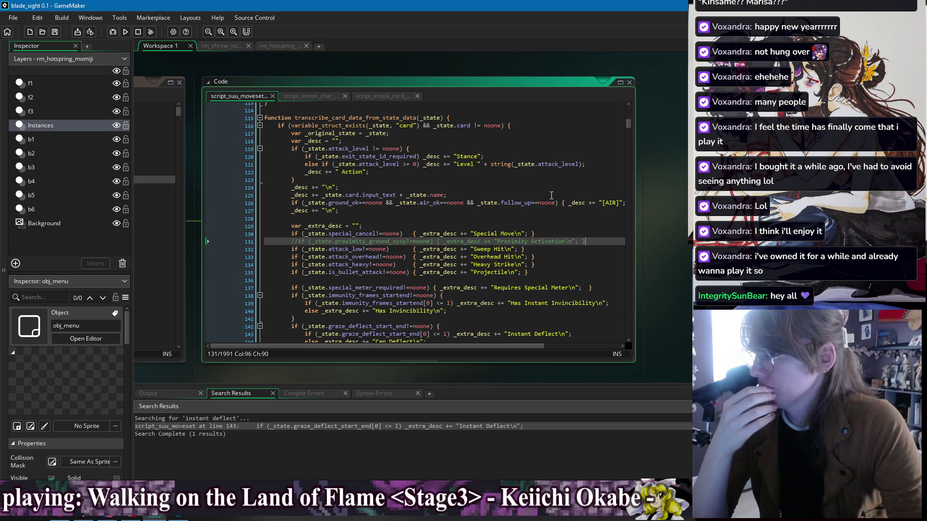
double_click(357, 242)
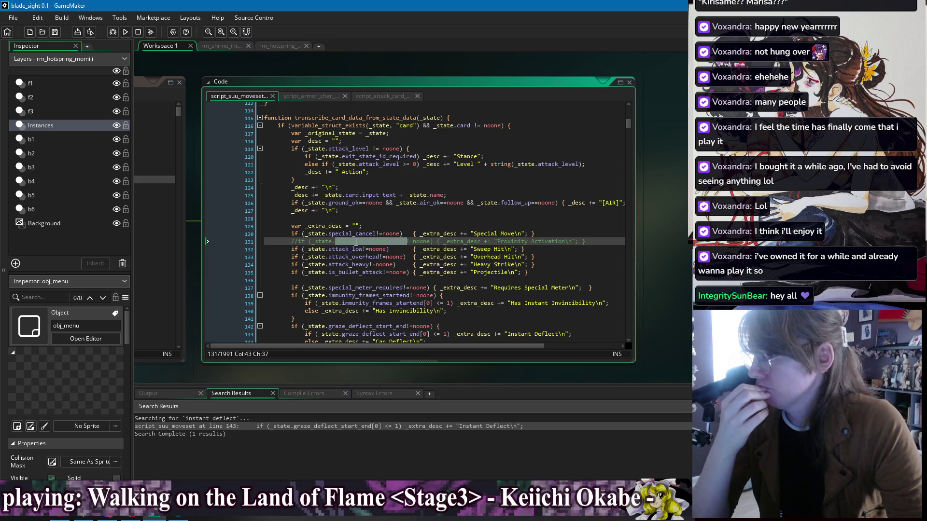
Find All occurrences of proximity_ground_xyxy in the project, confirming only the commented line uses it.
key(End)
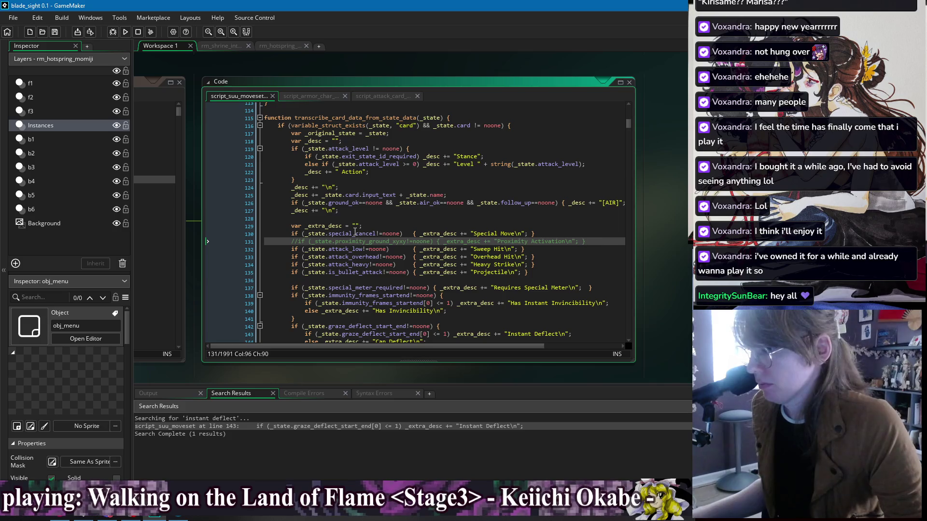
double_click(369, 241)
key(ctrl+shift+f)
click(249, 130)
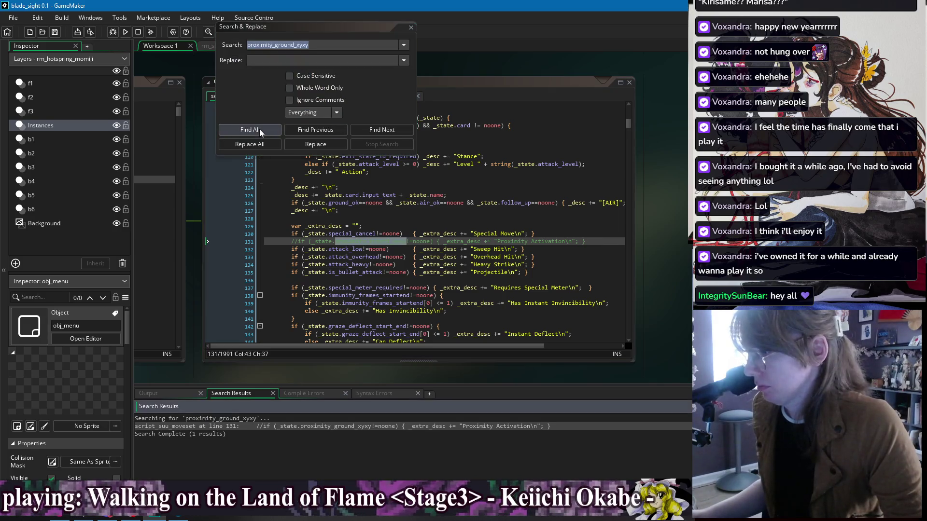
key(Escape)
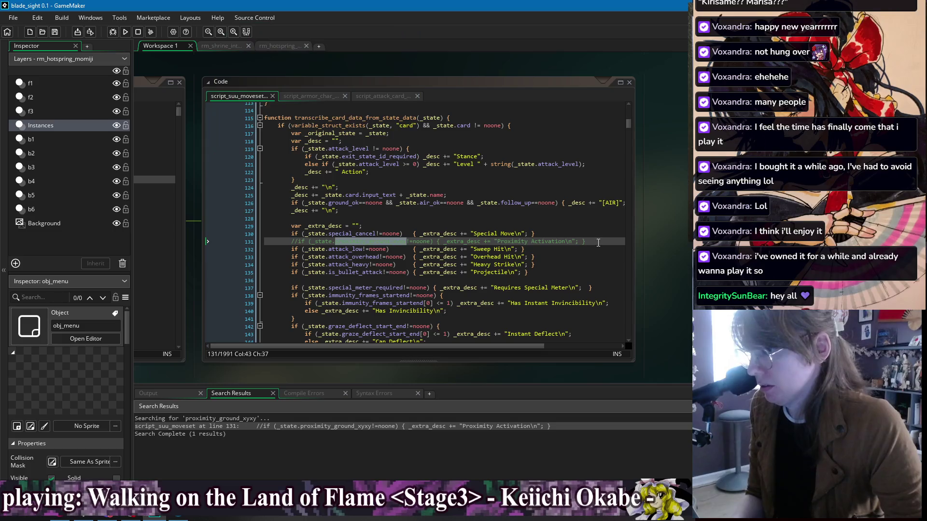
Insert an empty line after the Special Move check on line 130.
click(598, 242)
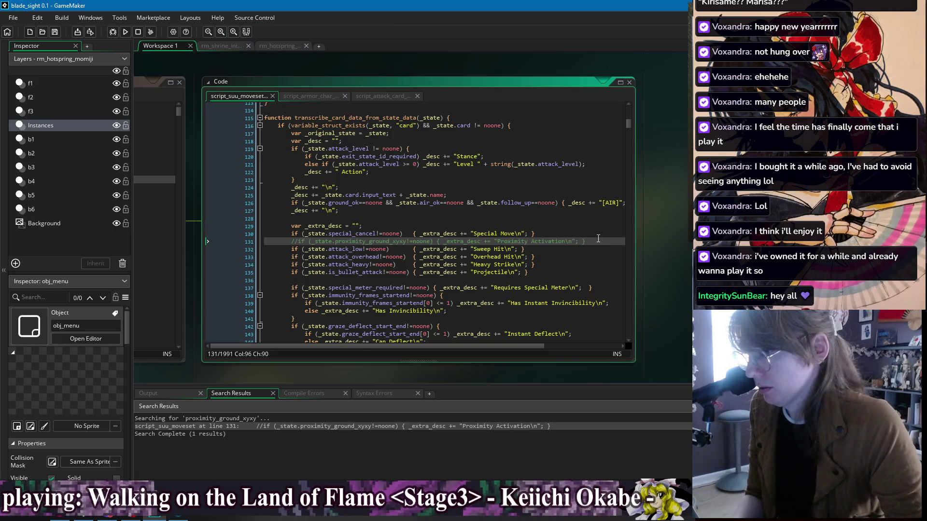
click(589, 235)
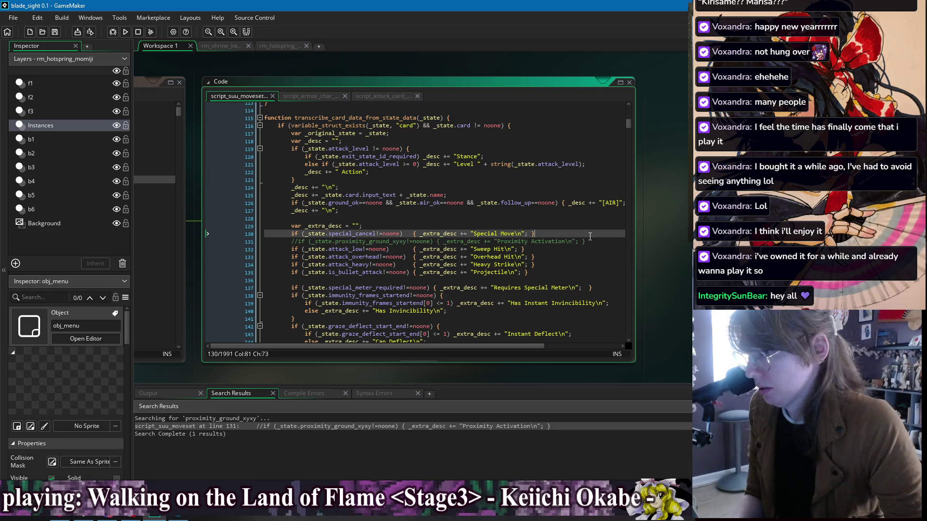
key(Return)
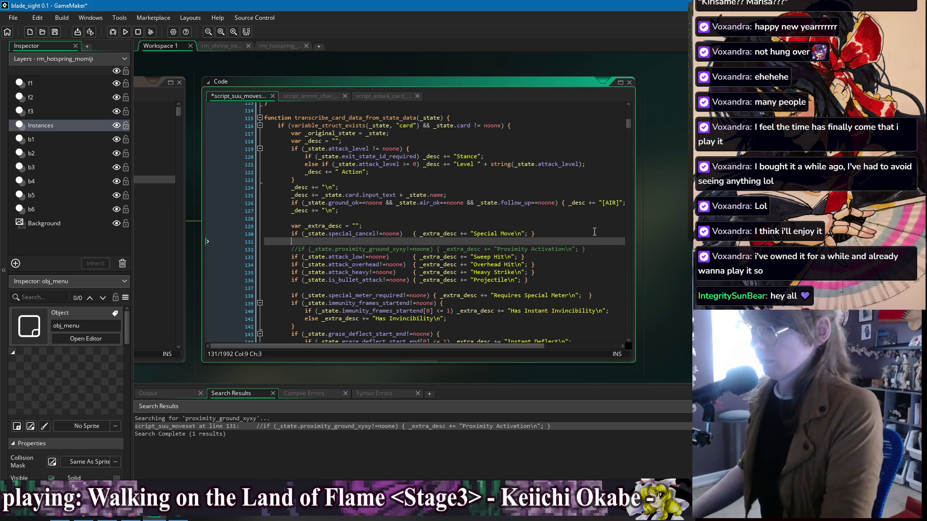
text(if ()
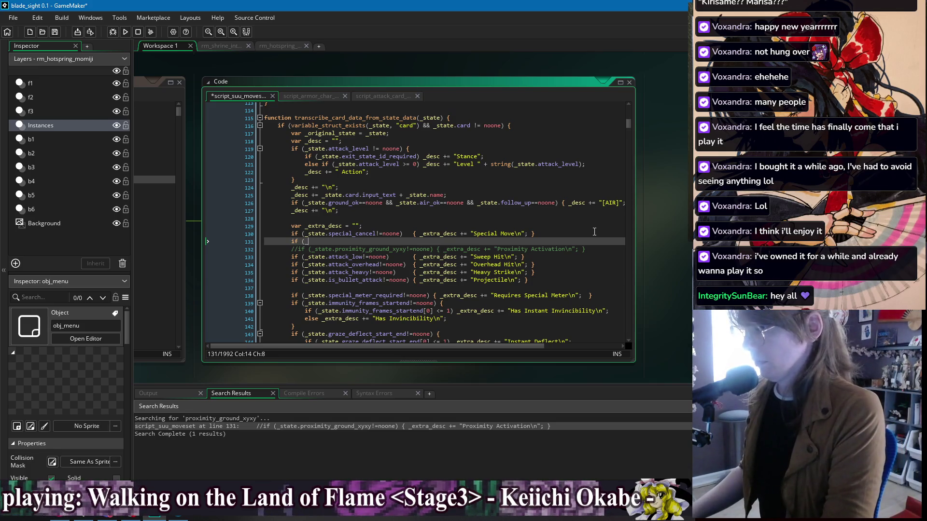
text(_state.)
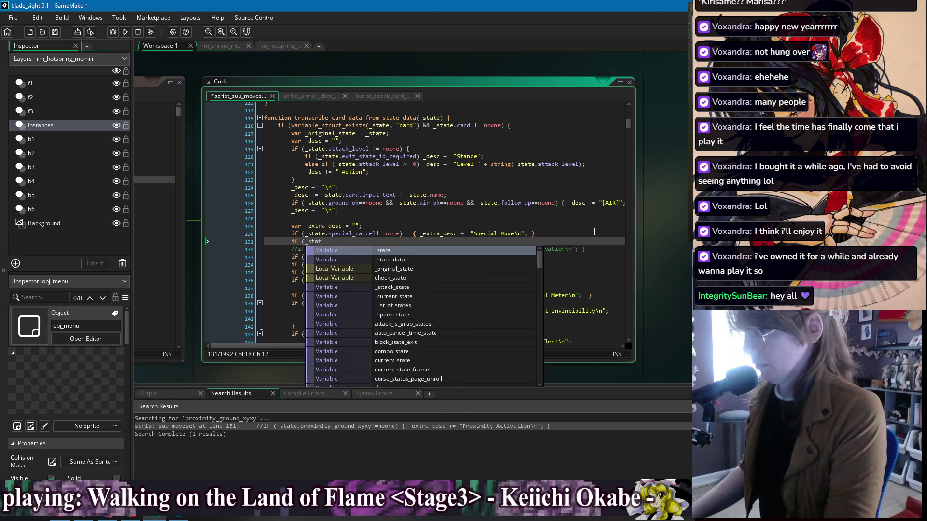
key(BackSpace)
key(BackSpace)
key(BackSpace)
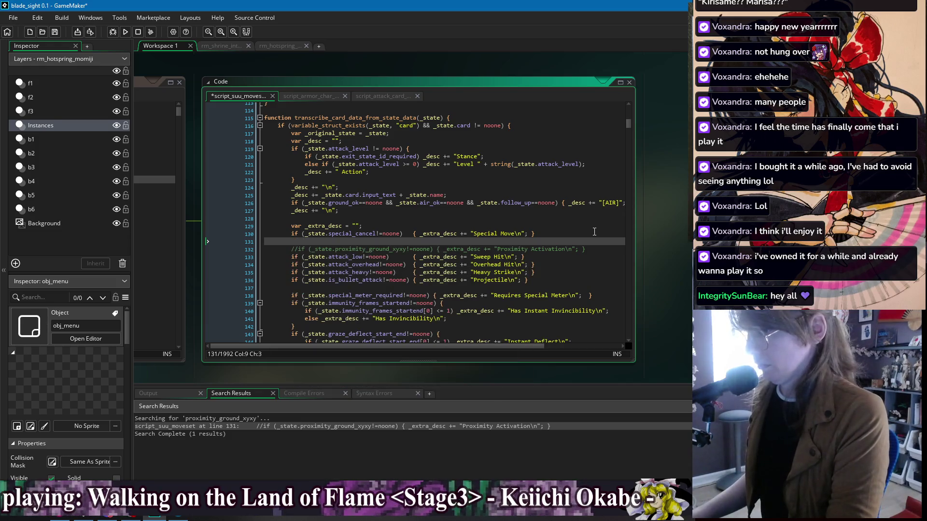
text(if ()
key(BackSpace)
key(BackSpace)
key(BackSpace)
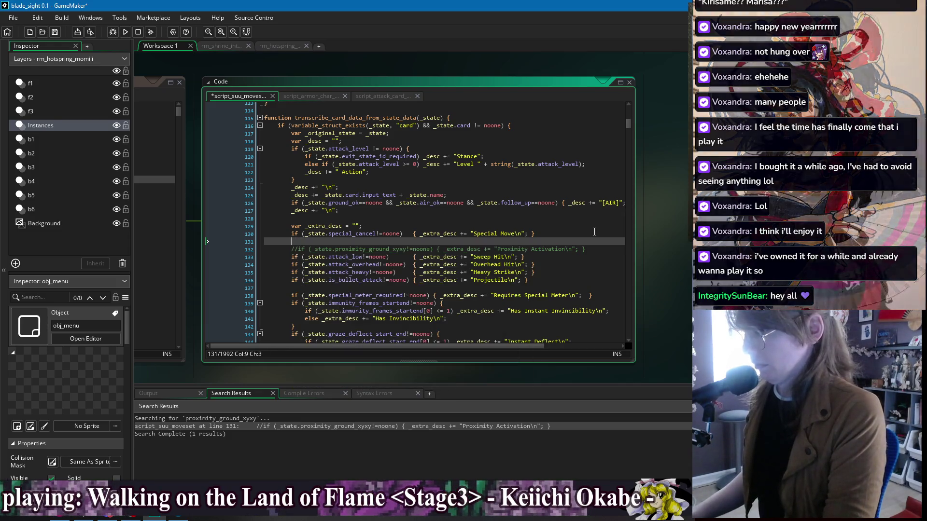
key(Tab)
key(Tab)
text(if (_st)
key(BackSpace)
key(BackSpace)
key(BackSpace)
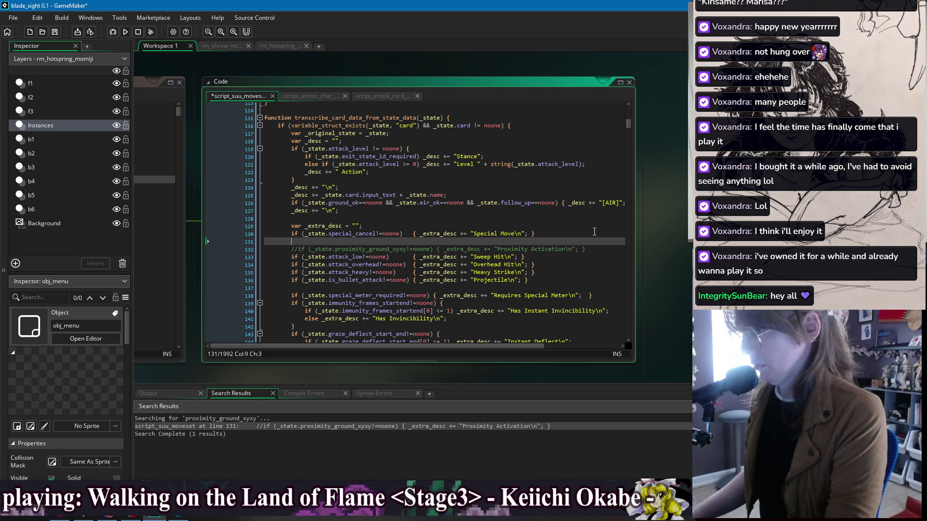
Write an if string_count("[c]", _state.card.input_text) > 0 check appending "" to _extra_desc above Special Move, then duplicate it.
text(if (s)
text(trin_)
text(g_cou)
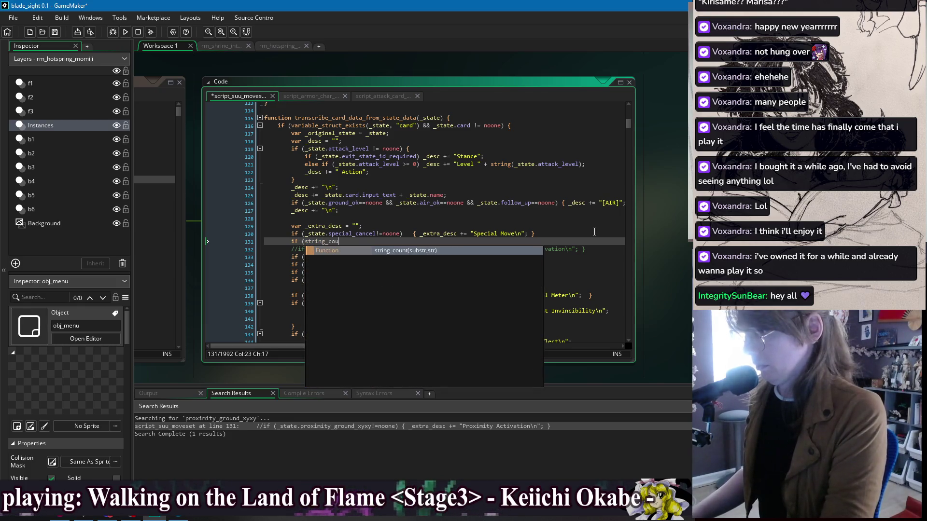
text(nt([c]")
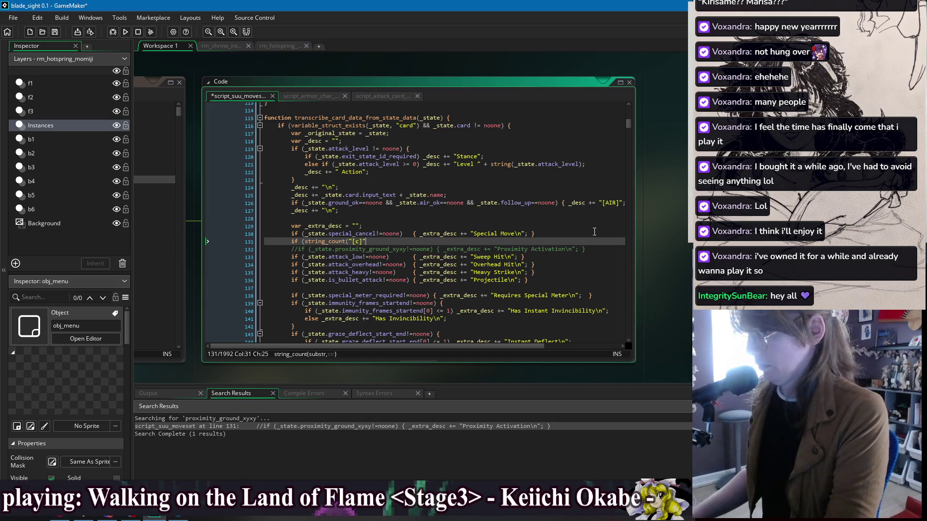
text(, )
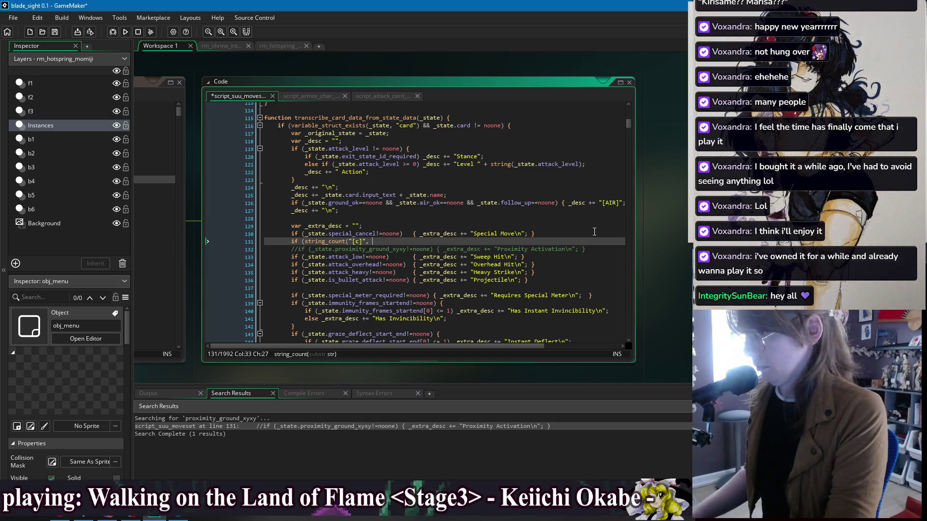
text(_state.car)
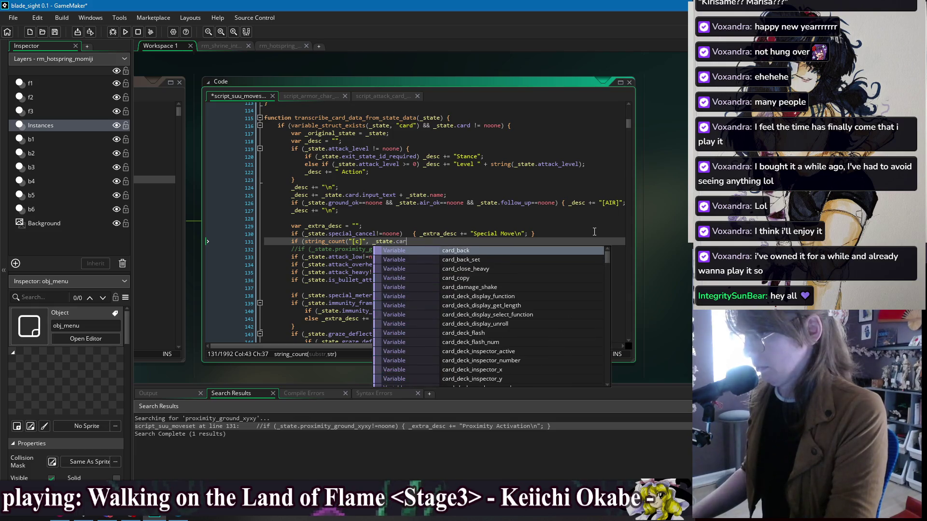
text(d.input_text)
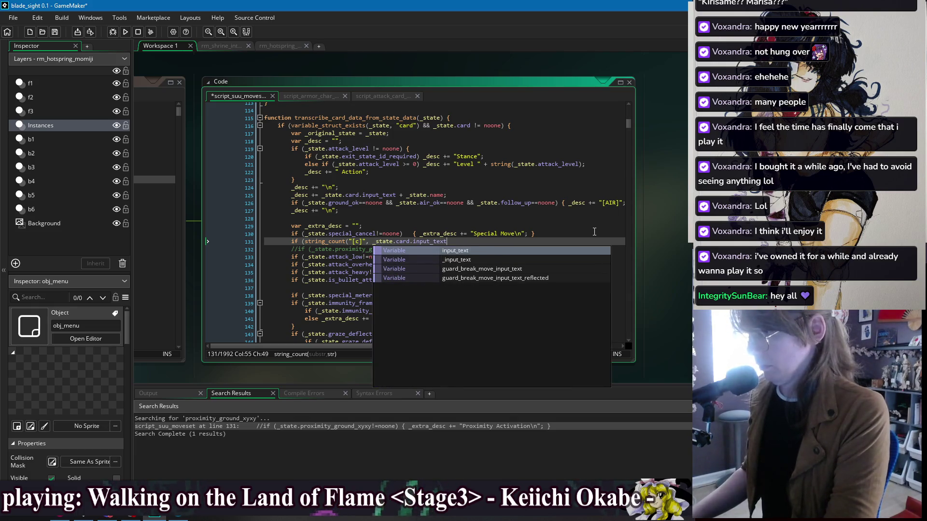
text() >0)
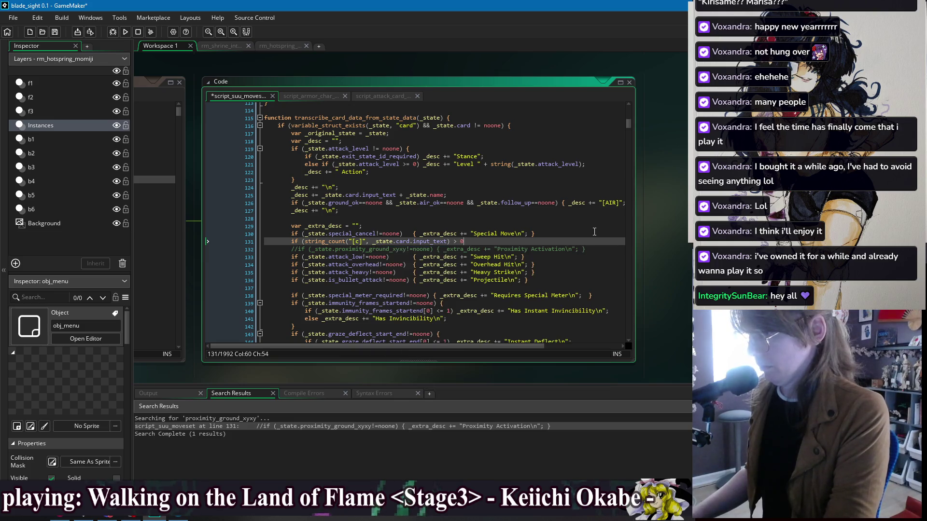
text({)
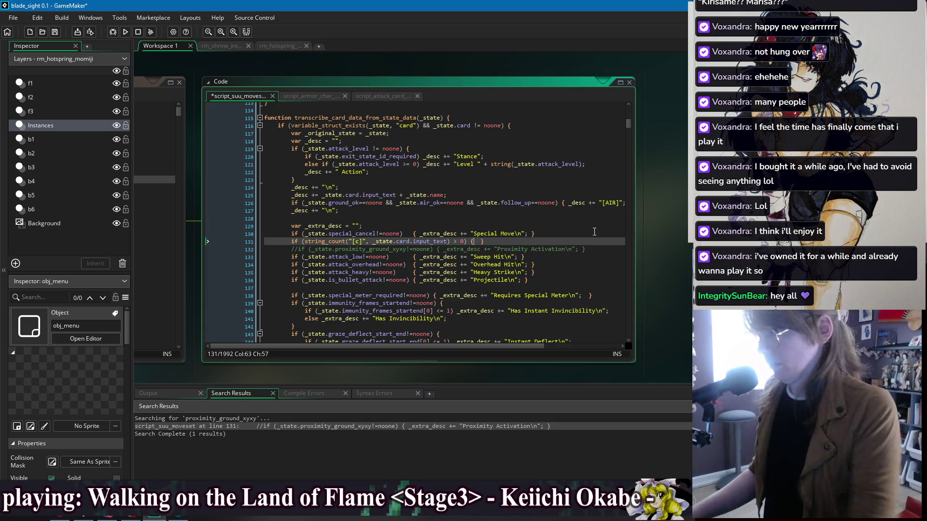
key(alt+Up)
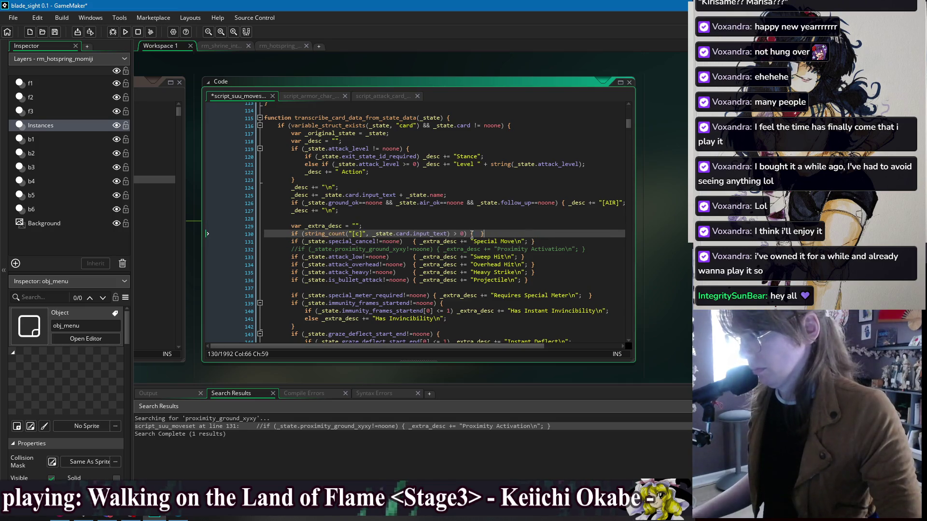
text({)
click(475, 234)
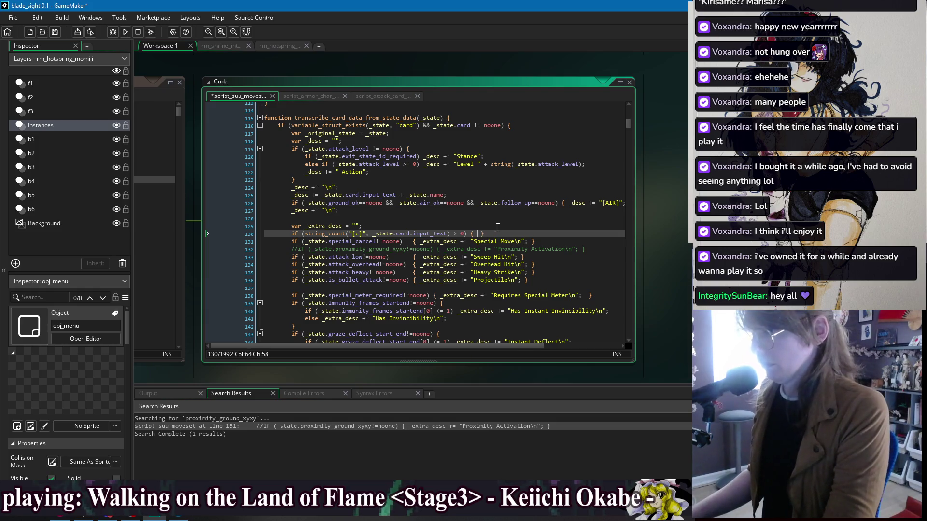
text(_extra_)
text(desc += "")
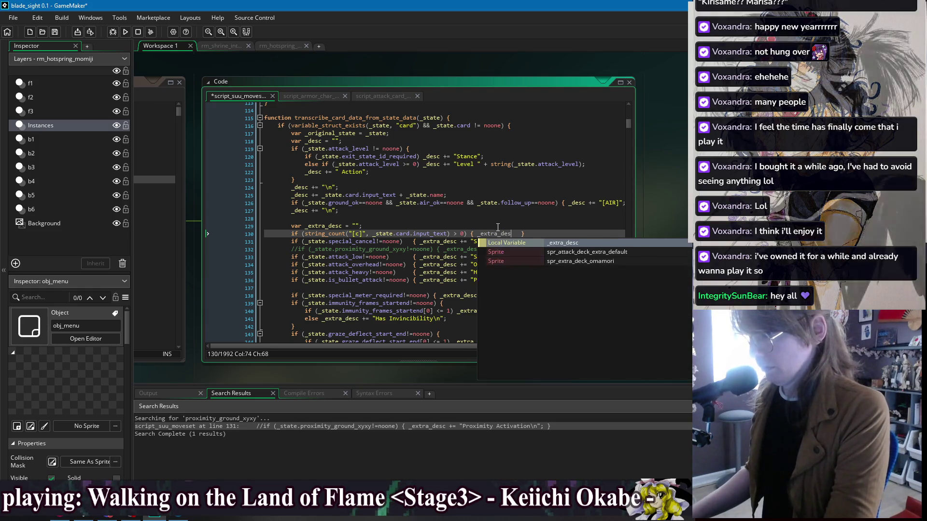
key(Left)
key(Left)
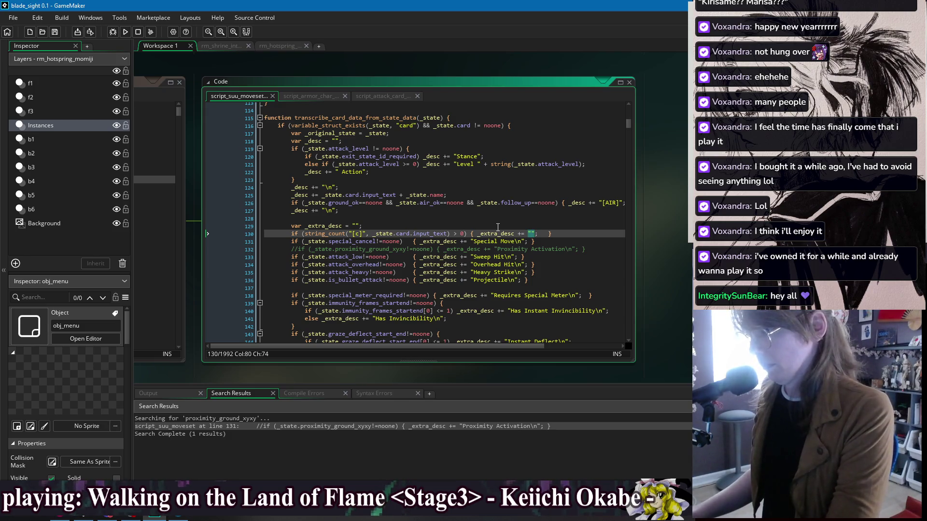
click(562, 237)
key(ctrl+d)
key(ctrl+d)
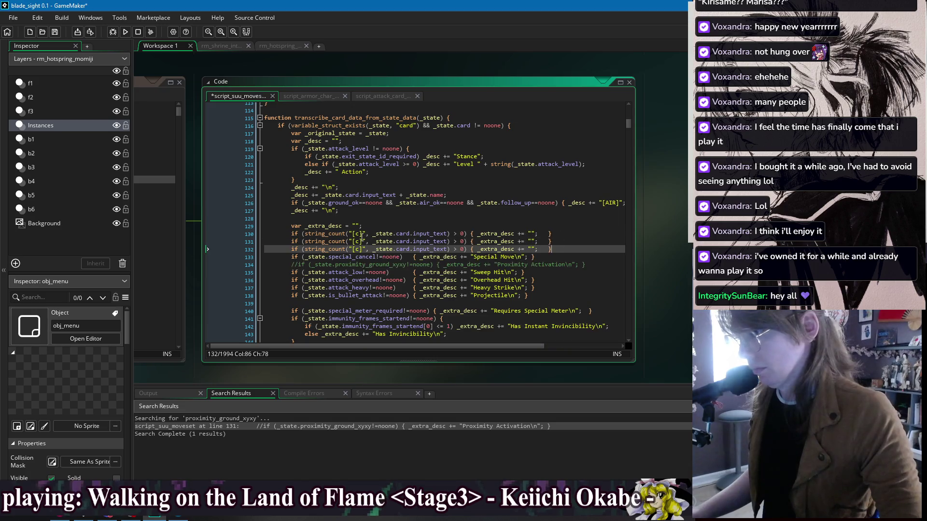
Change the second and third lines' [c] symbol checks to [s] and [j], then save.
double_click(360, 241)
text(s)
click(360, 249)
double_click(360, 249)
text(j)
click(532, 248)
key(ctrl+s)
Write the [j] line's description as 'Used in the air', then begin rewording it toward 'Useable'.
text(Used i)
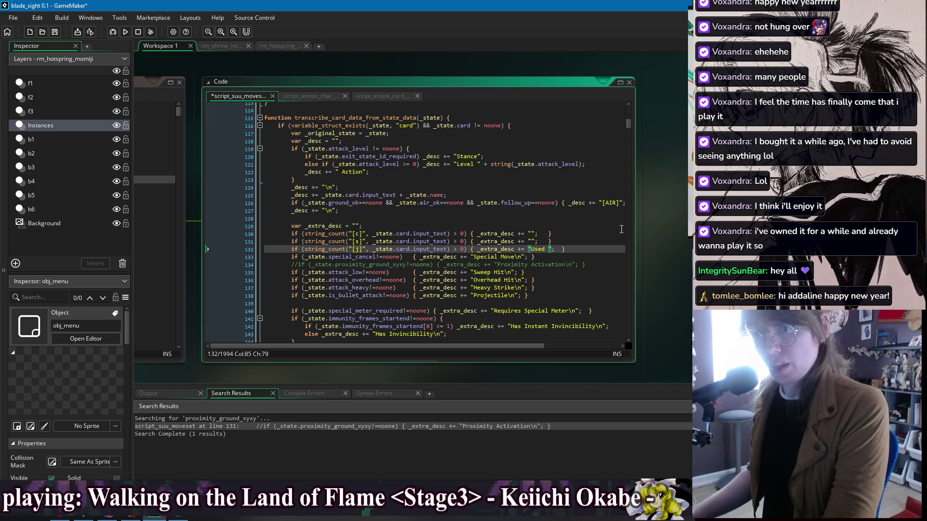
text(n the air)
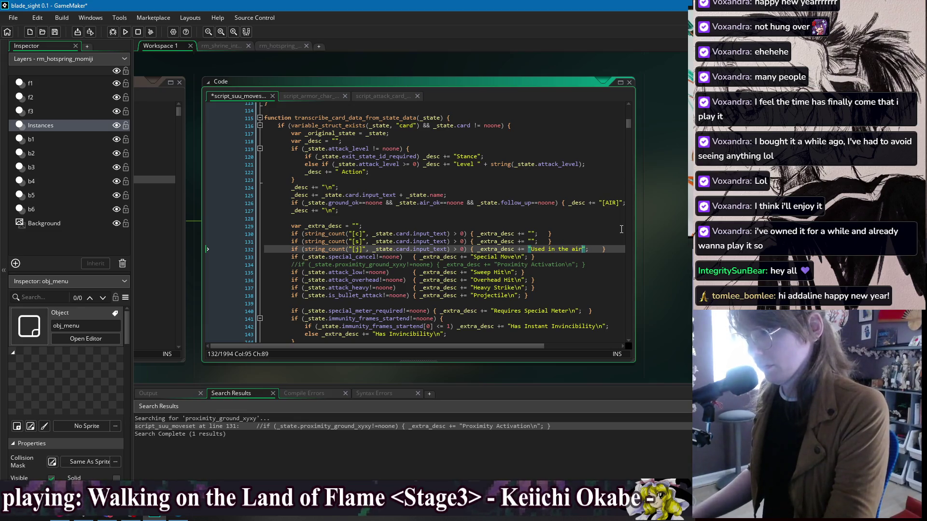
key(Up)
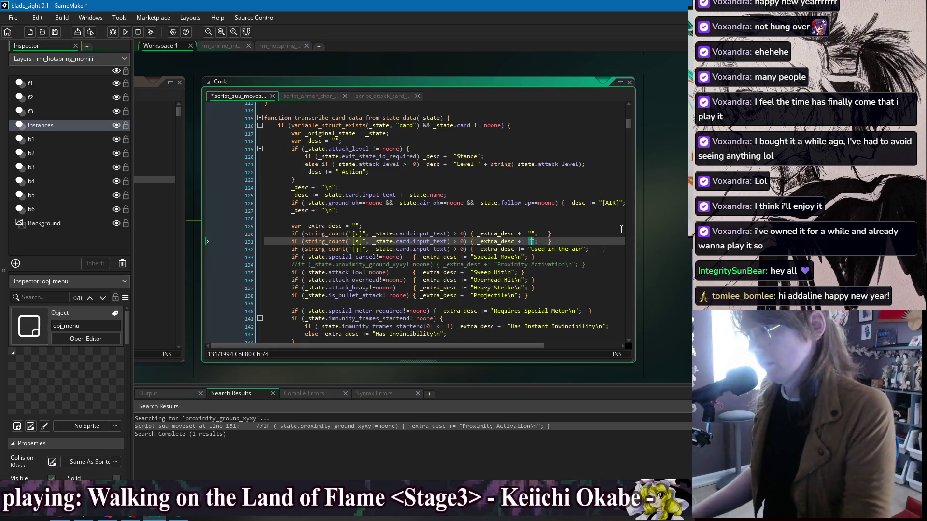
key(Down)
key(Right)
key(Right)
key(Right)
key(BackSpace)
text(able)
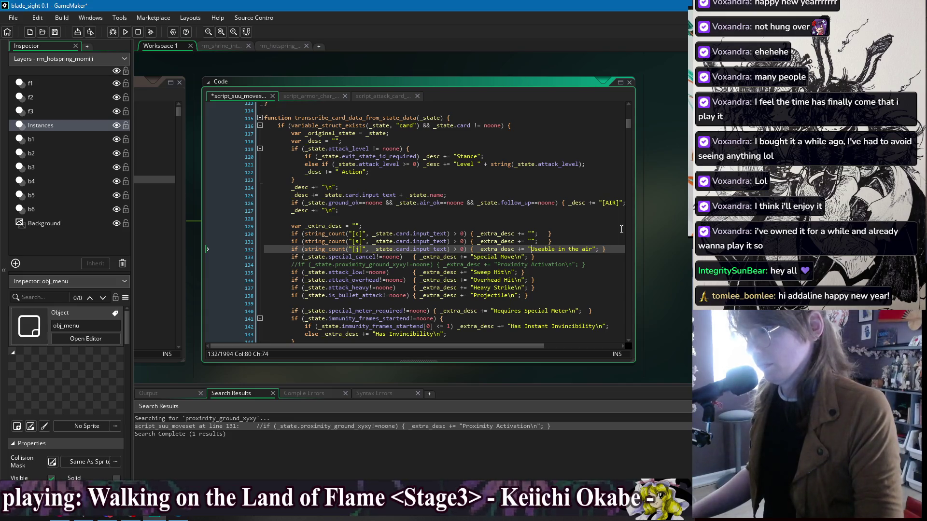
text(j. -)
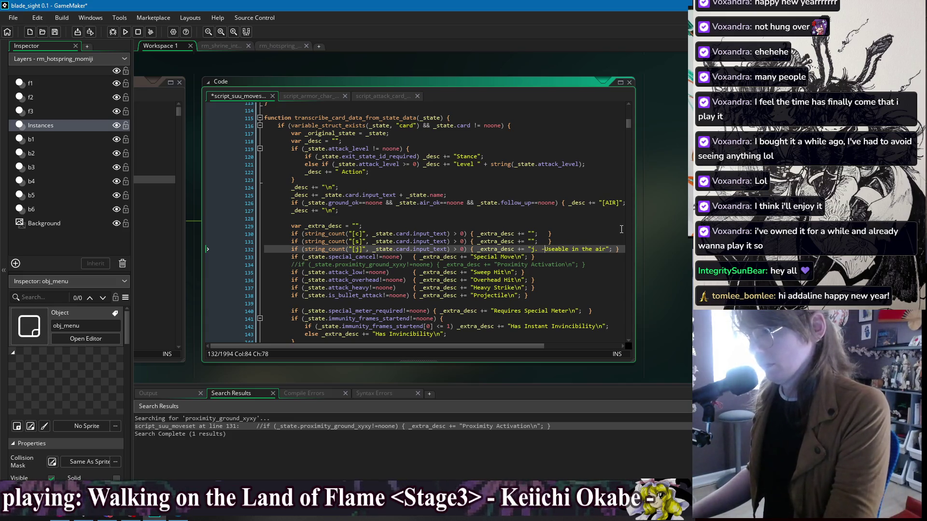
Add the stance line's description and 'Useable when close' on the close line, then save.
key(Up)
key(Left)
key(Left)
key(Left)
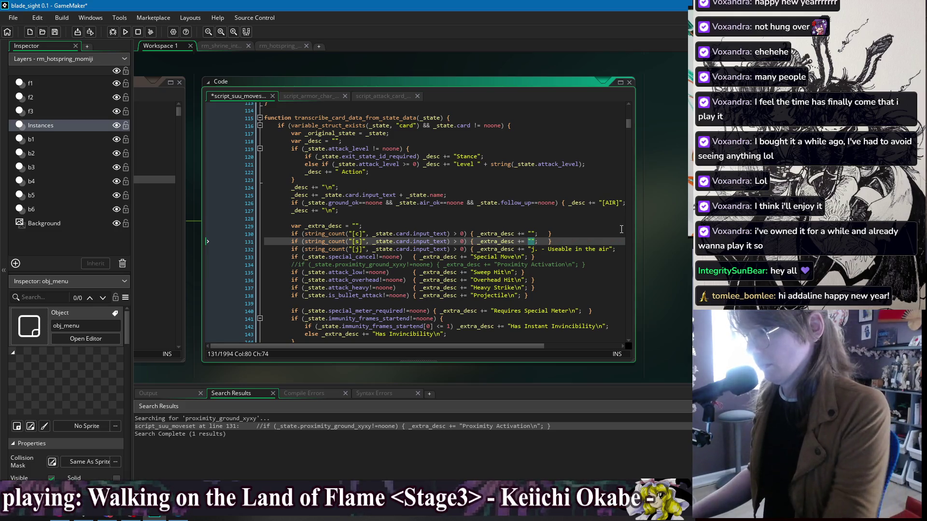
text(-0 )
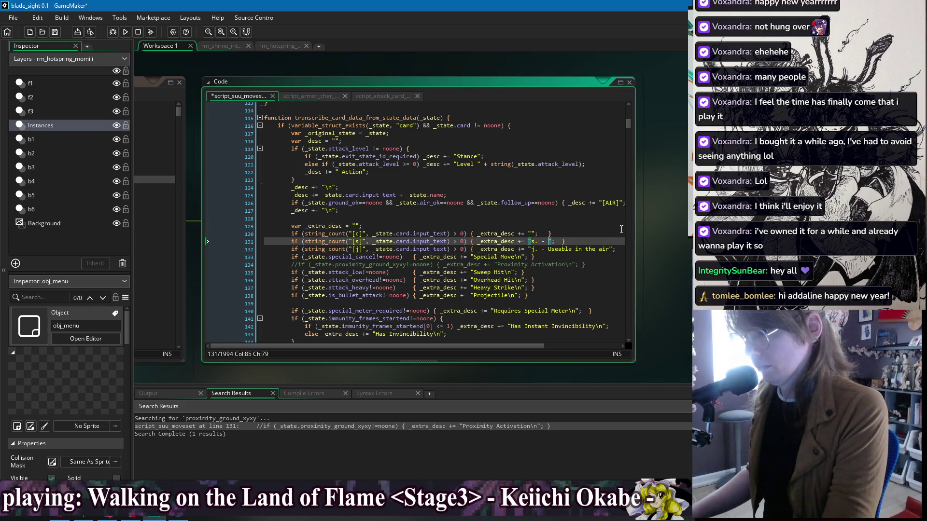
text(in astanc)
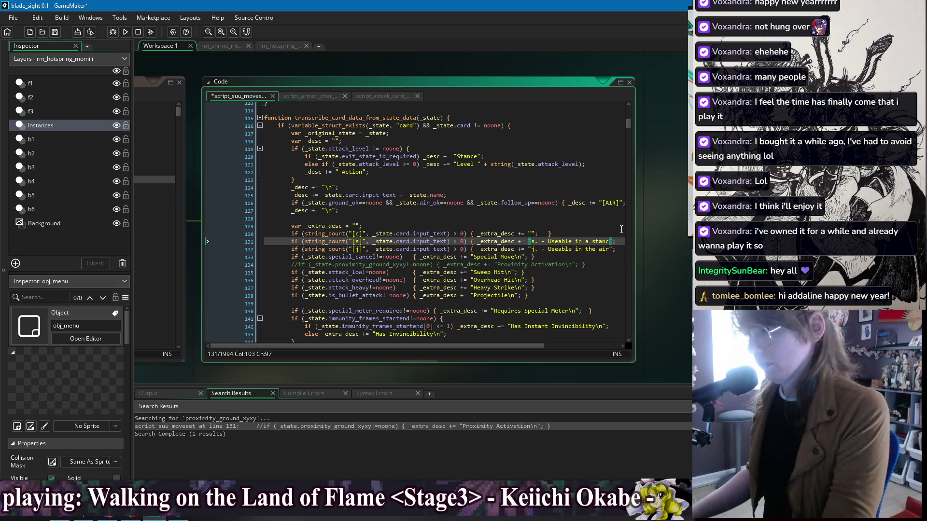
key(BackSpace)
key(BackSpace)
key(BackSpace)
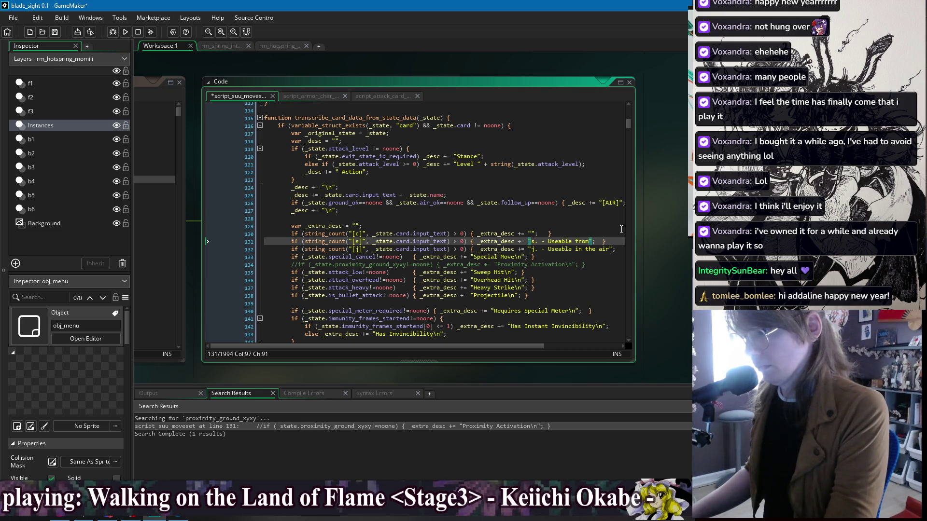
text(nce)
key(Up)
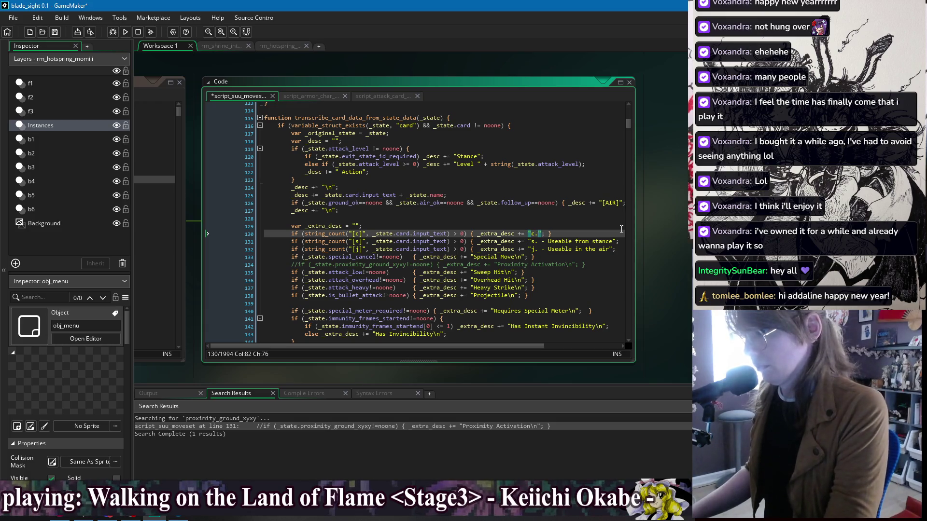
text( - Usea)
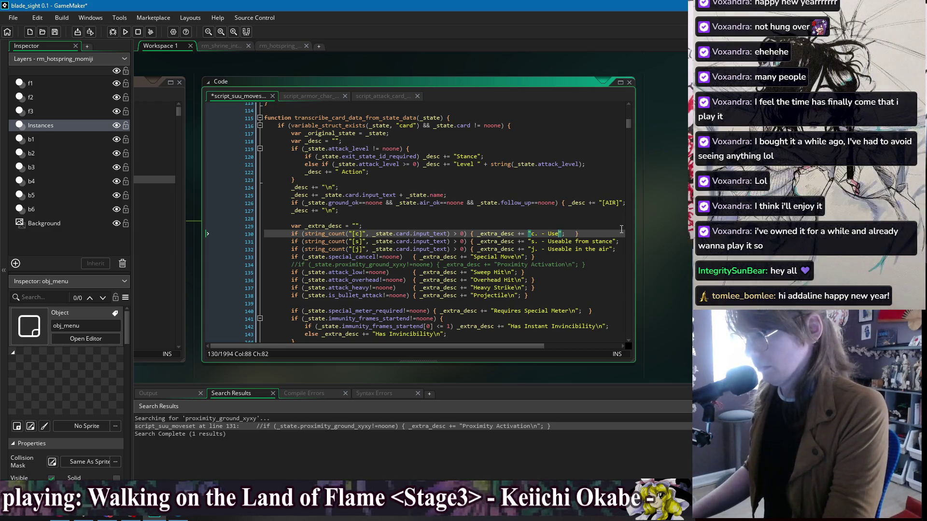
text(ble when close)
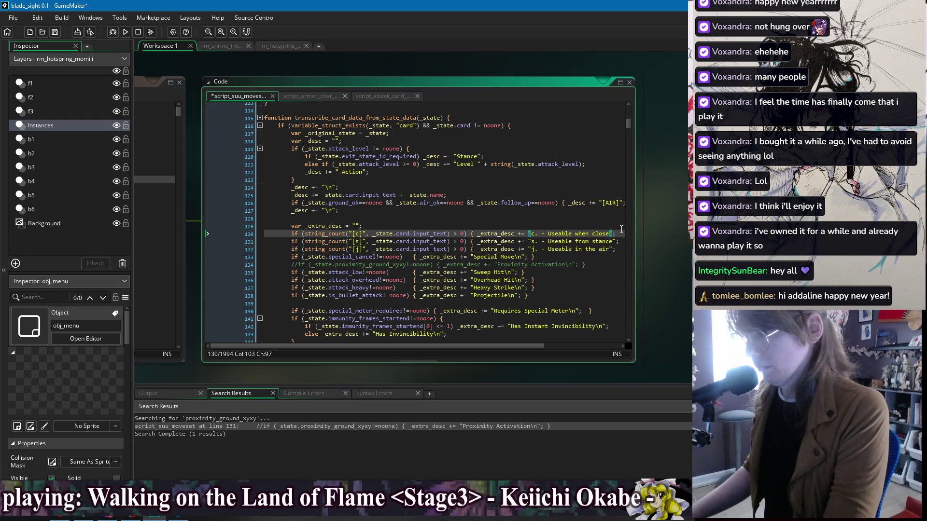
key(ctrl+s)
Reword the in-air description so the jump line ends 'in a Jump'.
key(Down)
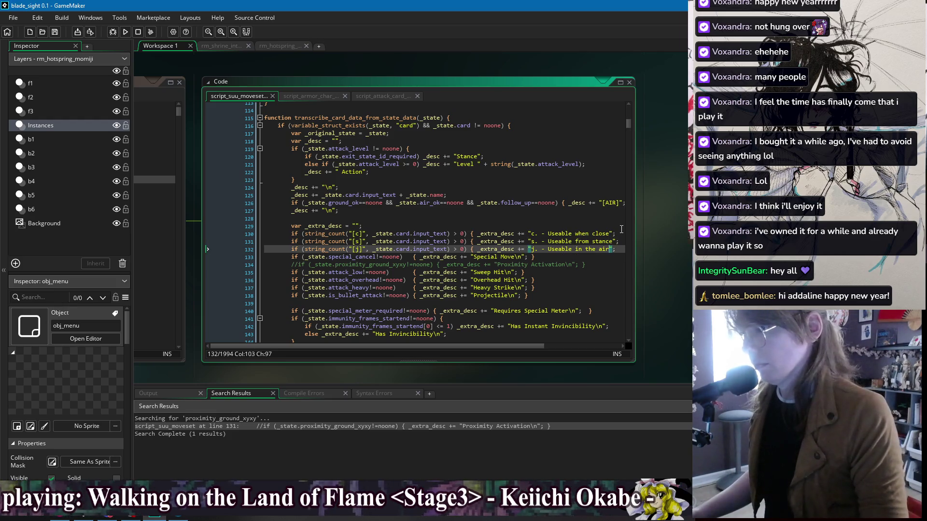
key(Down)
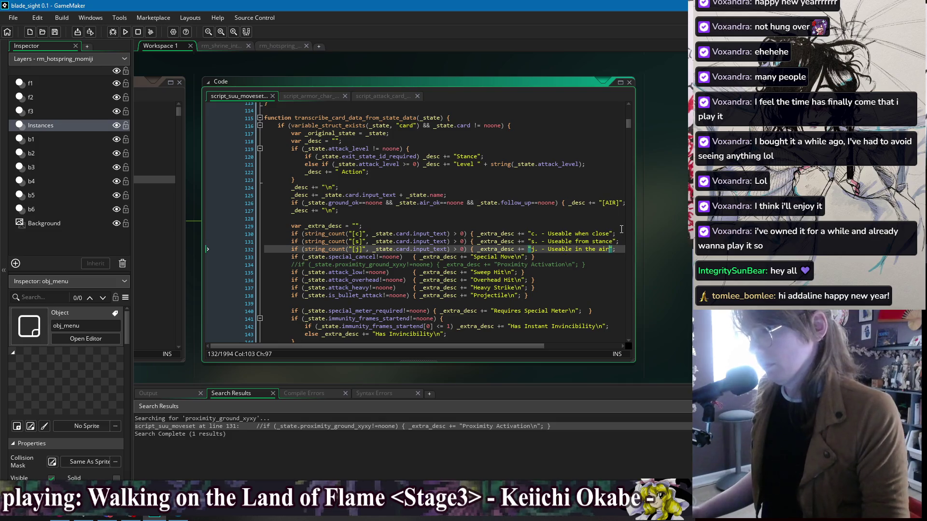
key(BackSpace)
key(BackSpace)
key(BackSpace)
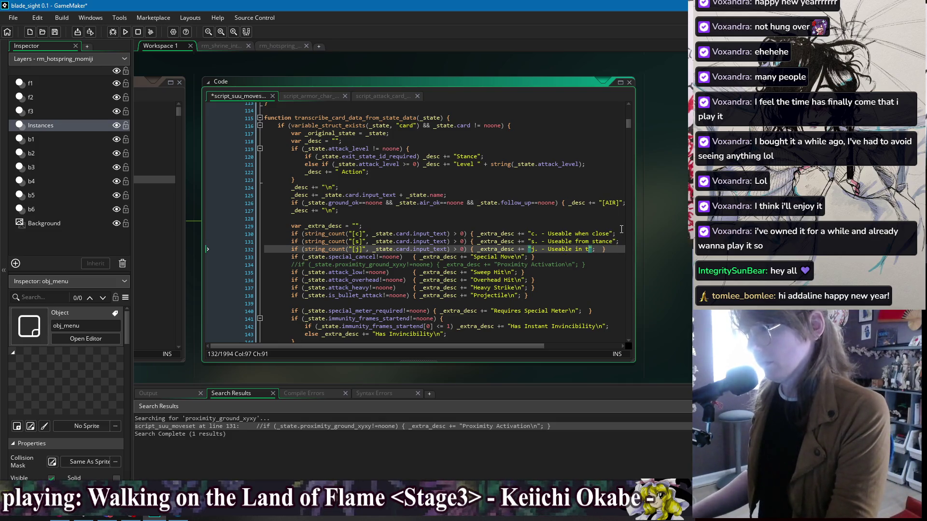
text(jump)
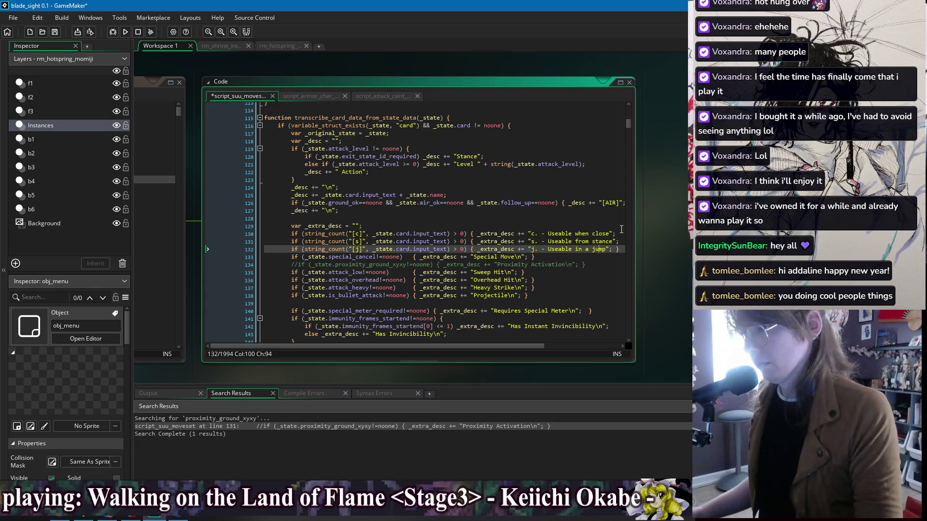
Capitalize 'Close' and 'Stance' in the usage descriptions and save the script.
key(Up)
key(Up)
key(Left)
key(Left)
key(Left)
key(BackSpace)
text(C)
key(Down)
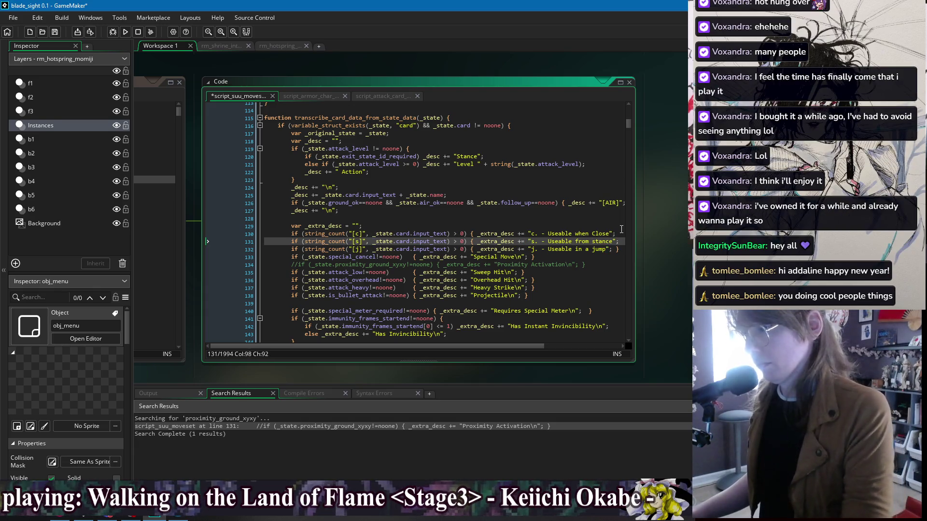
key(BackSpace)
text(S)
key(Down)
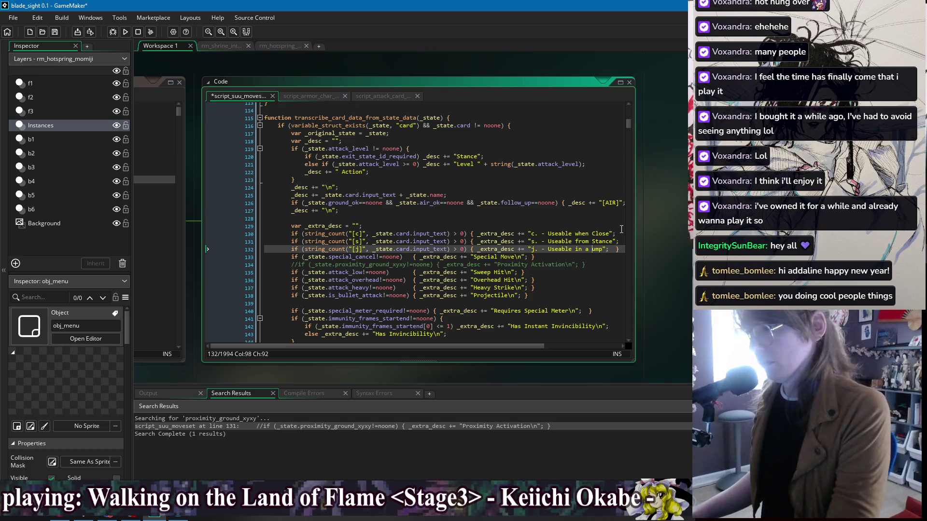
key(Up)
key(Up)
key(ctrl+s)
key(Up)
key(Down)
key(Down)
key(Down)
key(Up)
key(Up)
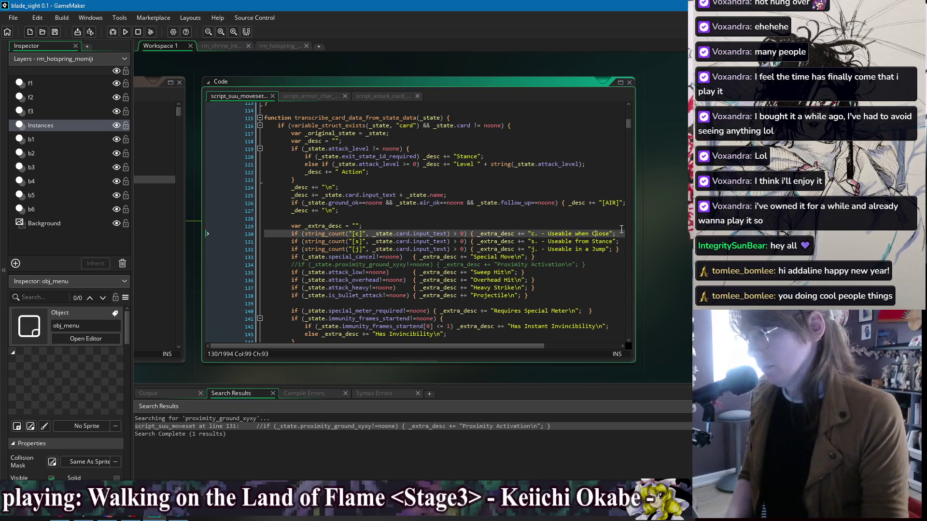
click(407, 222)
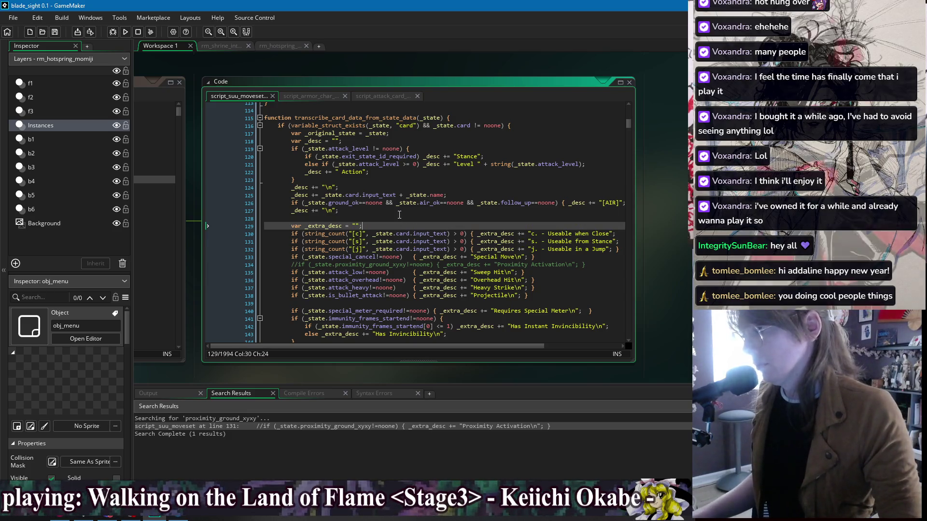
Build and launch the game from GameMaker.
click(126, 32)
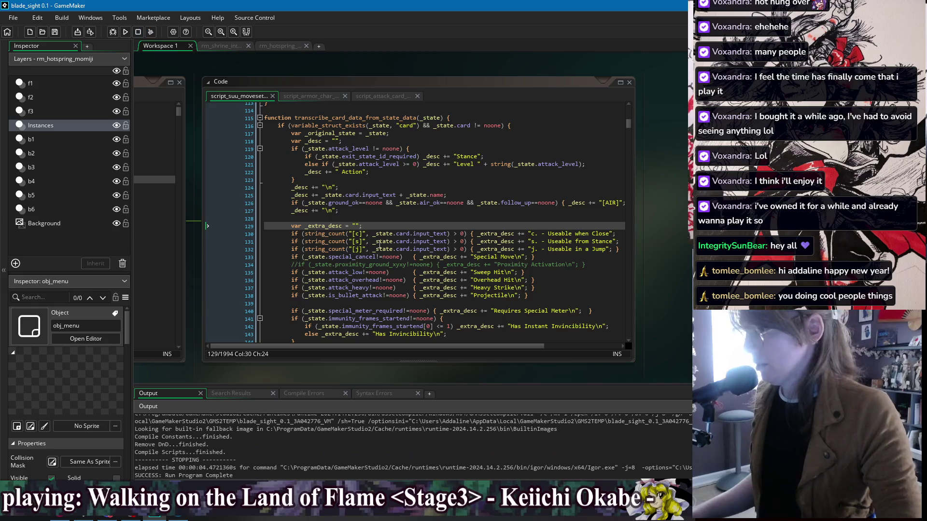
click(303, 233)
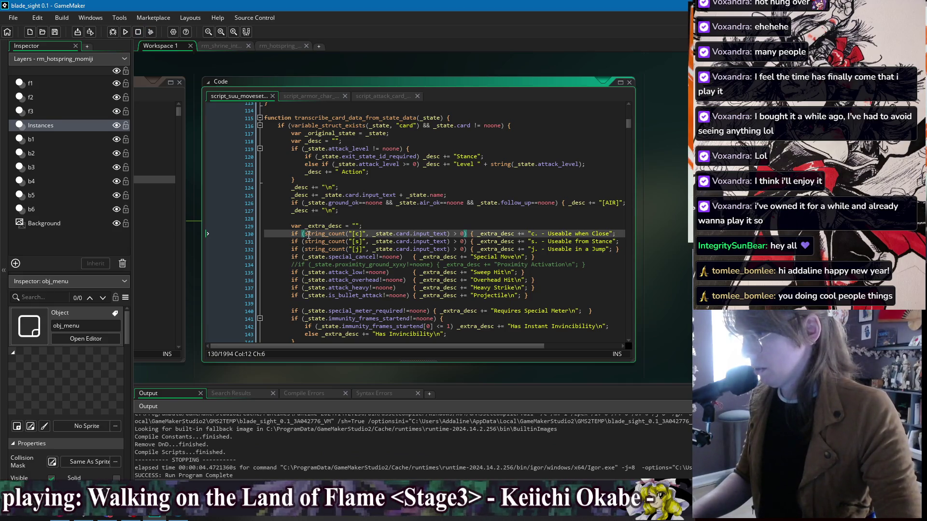
click(124, 32)
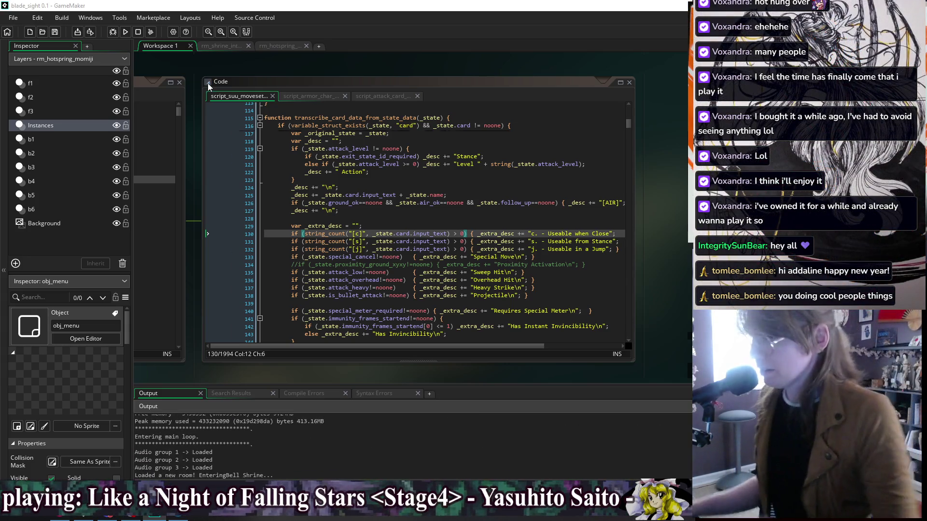
Open the pause menu's Skill List, browse through Close Heavy Attack to Drop Slash, then quit the game.
key(Escape)
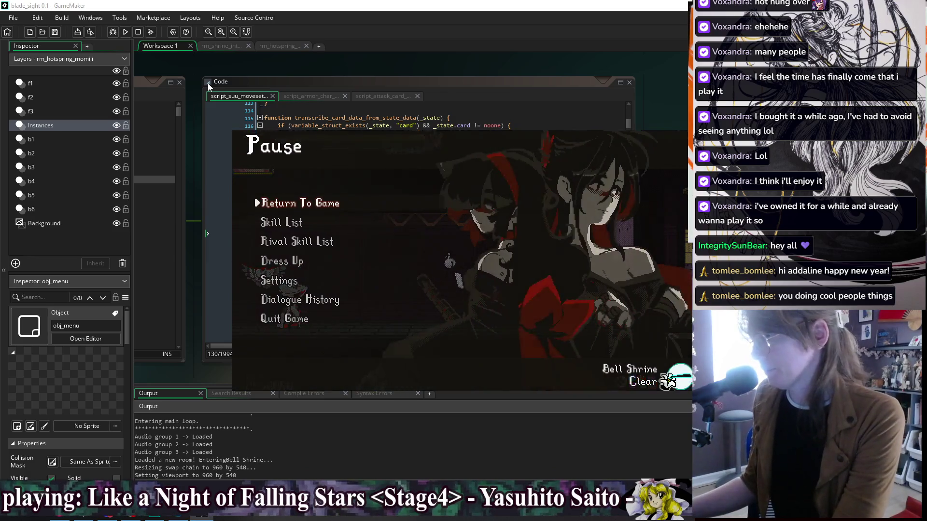
key(Down)
key(Up)
key(Down)
key(Return)
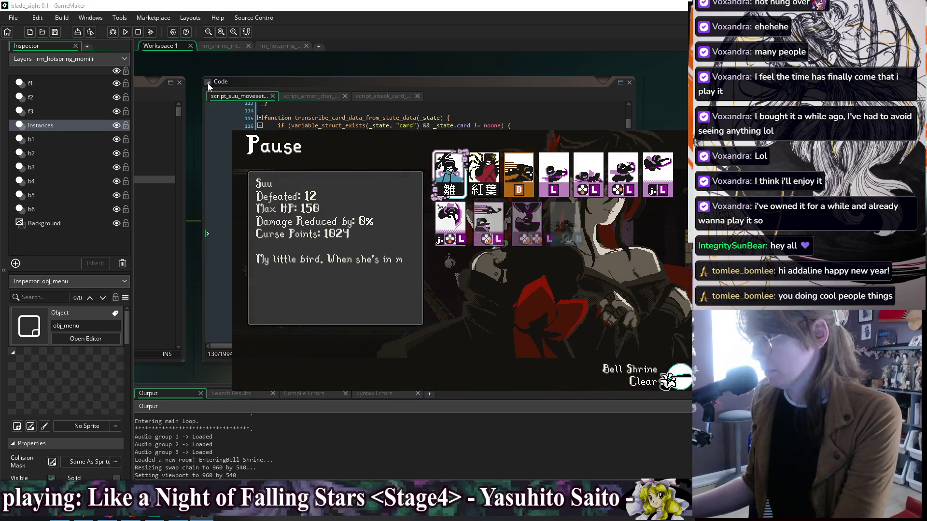
key(Right)
key(Down)
key(Right)
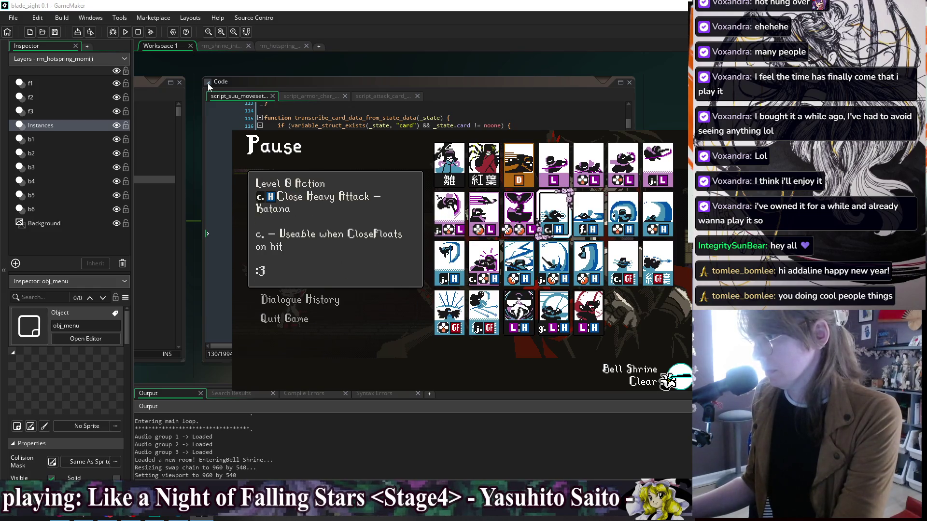
key(Down)
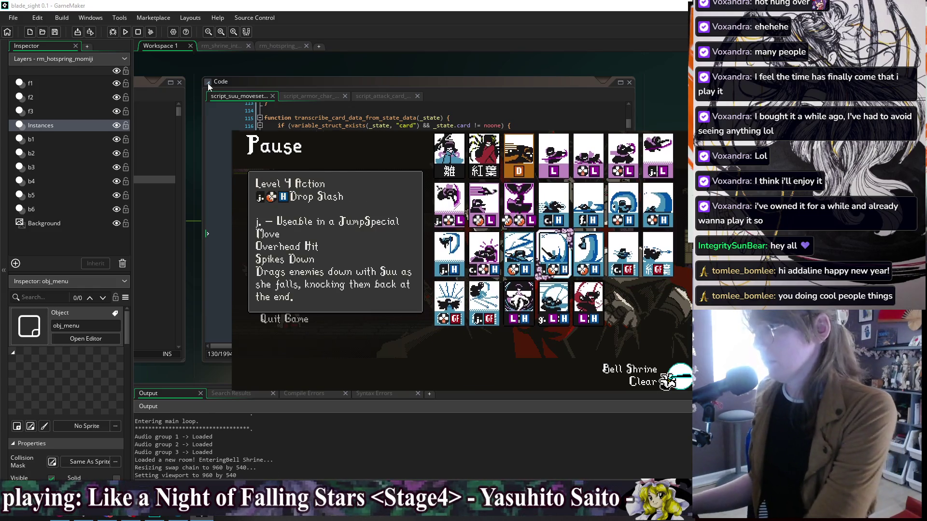
key(alt+F4)
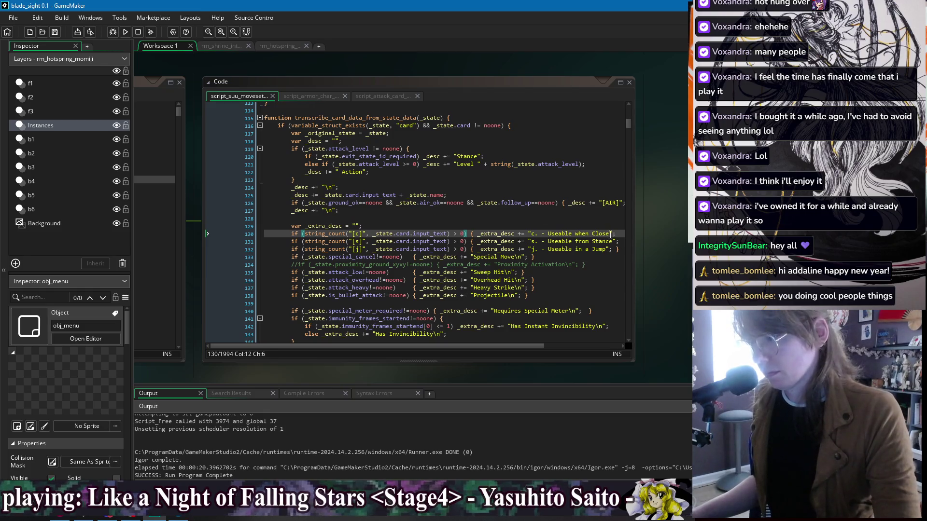
Add a \n line break to the Close, Stance and Jump strings on lines 130–132 and save.
click(611, 233)
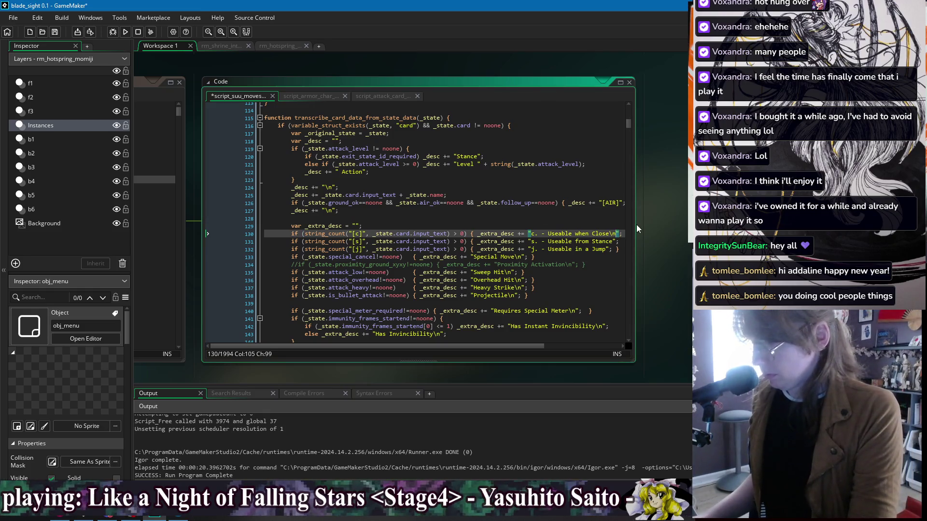
key(Down)
key(Left)
key(Down)
key(Left)
key(Down)
key(Down)
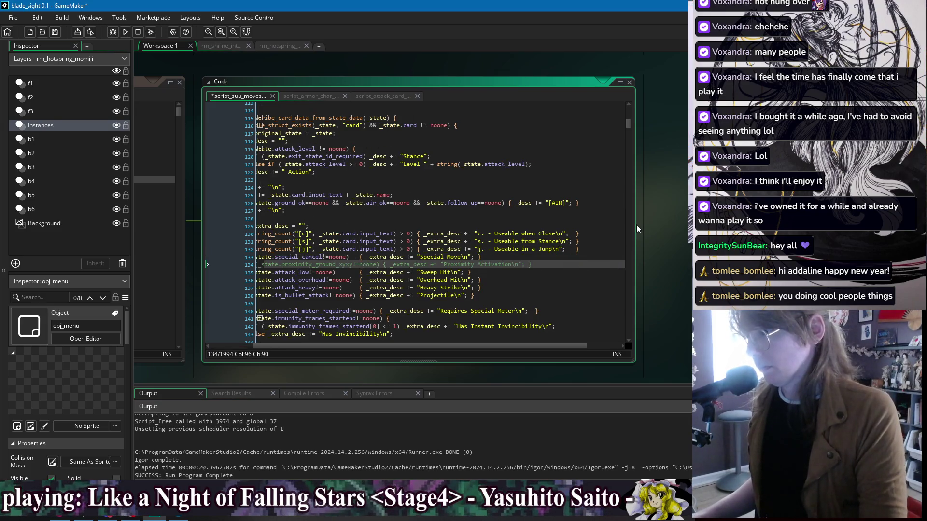
click(384, 218)
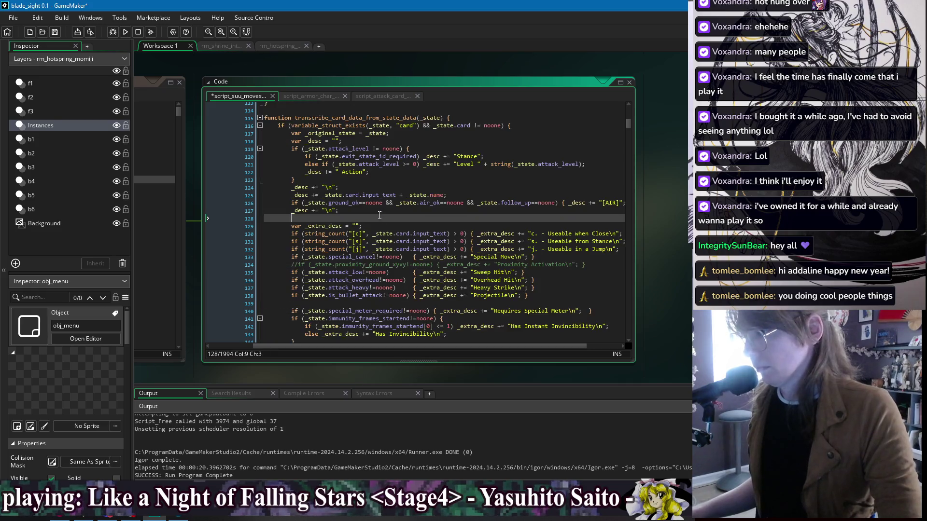
key(Down)
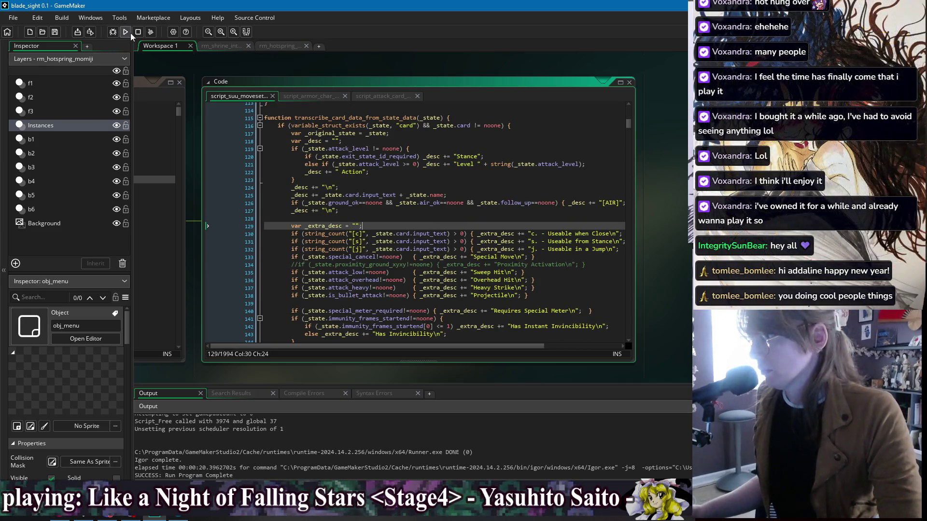
click(130, 33)
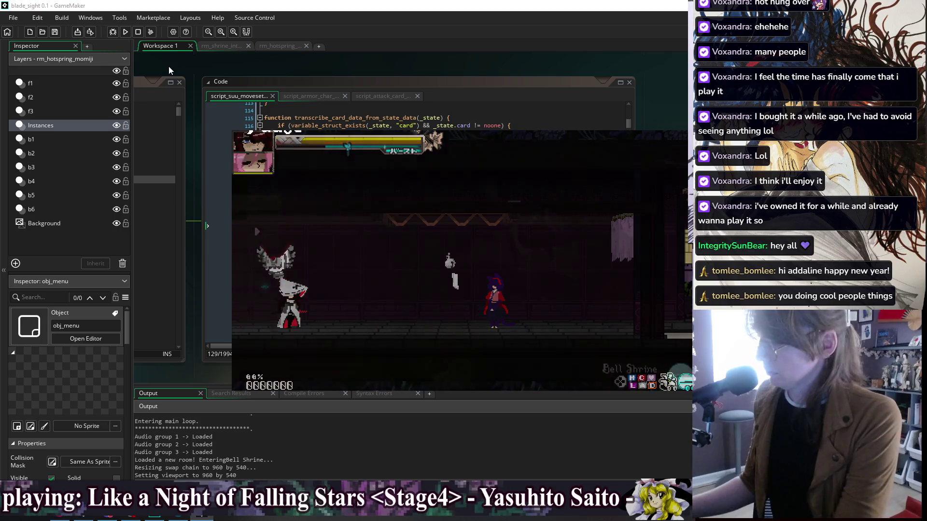
key(Escape)
key(Down)
key(Return)
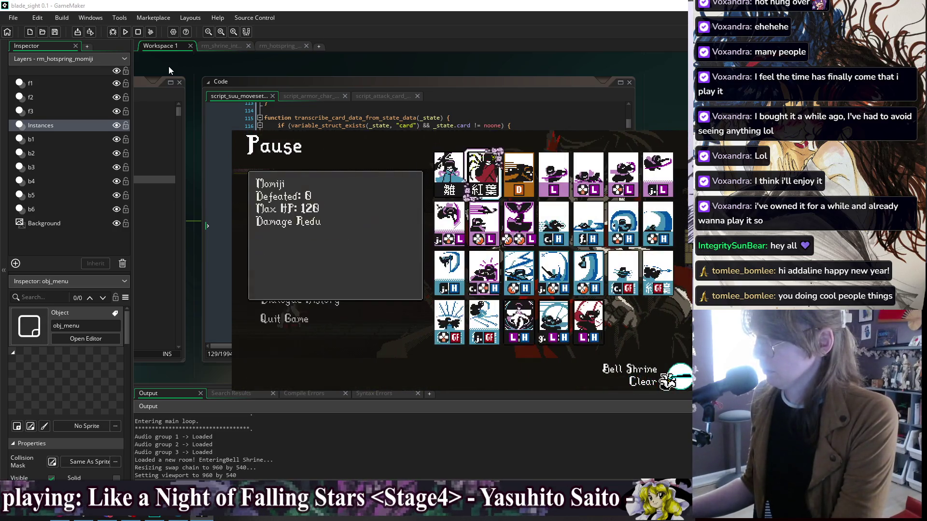
key(Right)
key(Right)
key(Right)
key(Down)
key(Right)
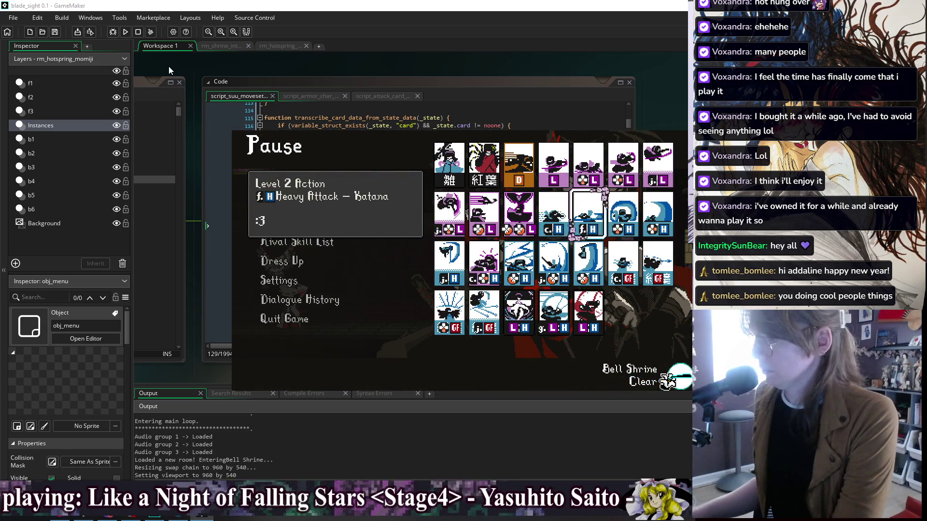
key(Left)
key(Left)
key(Right)
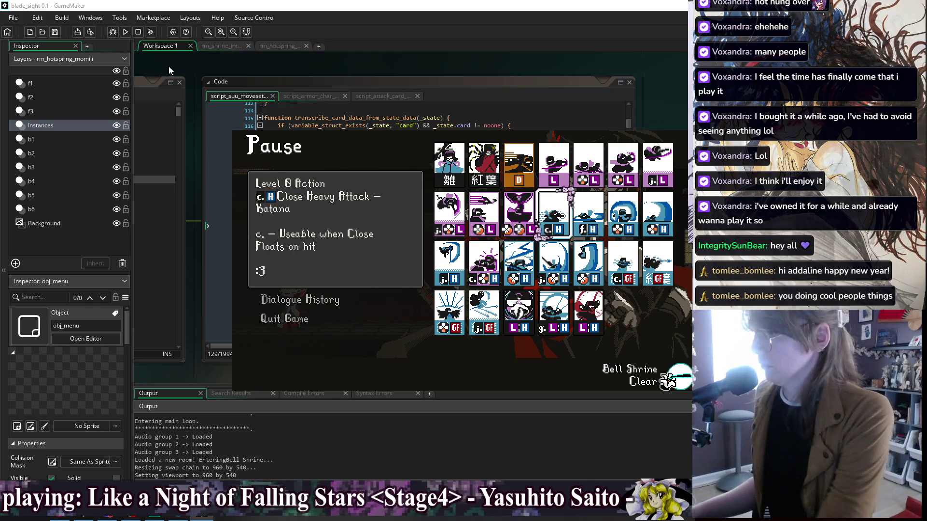
key(alt+F4)
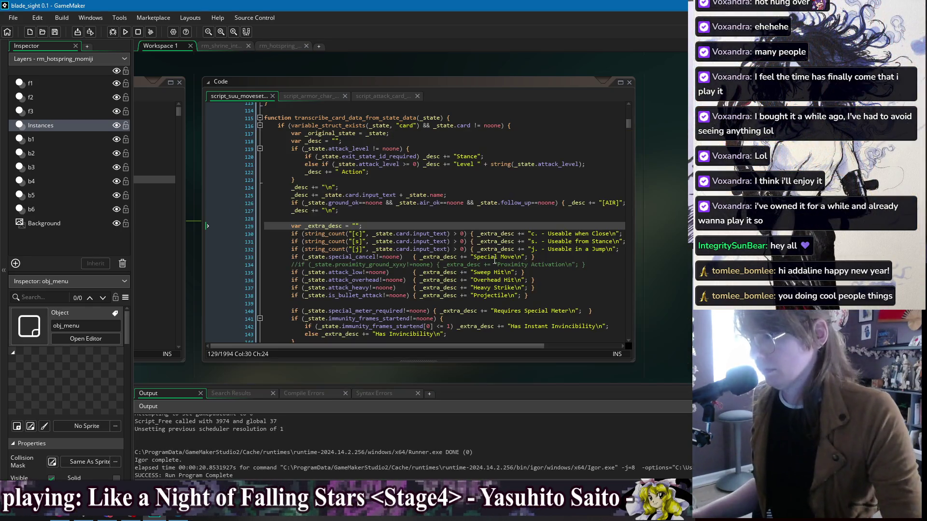
Replace the old text prefixes on lines 130–132 with [c], [s] and [j], removing the extra spaces.
click(534, 235)
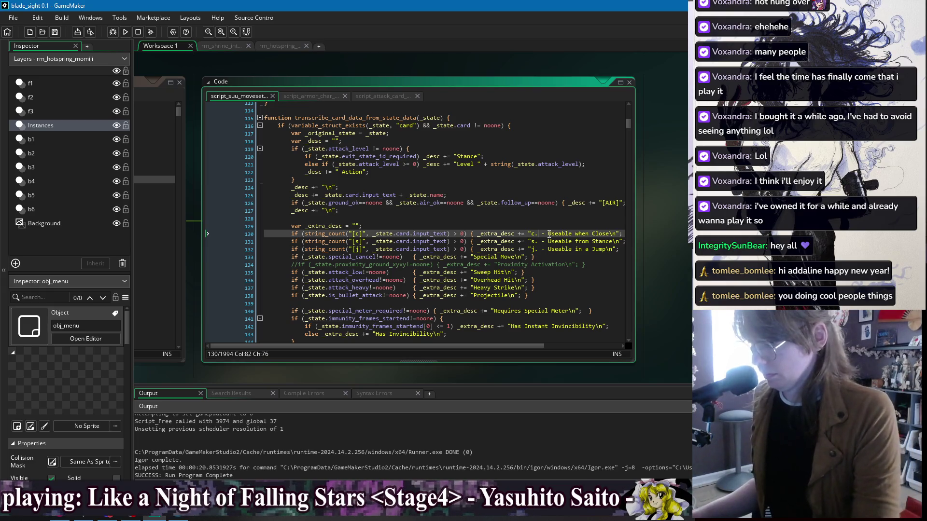
key(BackSpace)
key(BackSpace)
key(BackSpace)
text([c])
key(Down)
key(Right)
key(BackSpace)
key(BackSpace)
key(BackSpace)
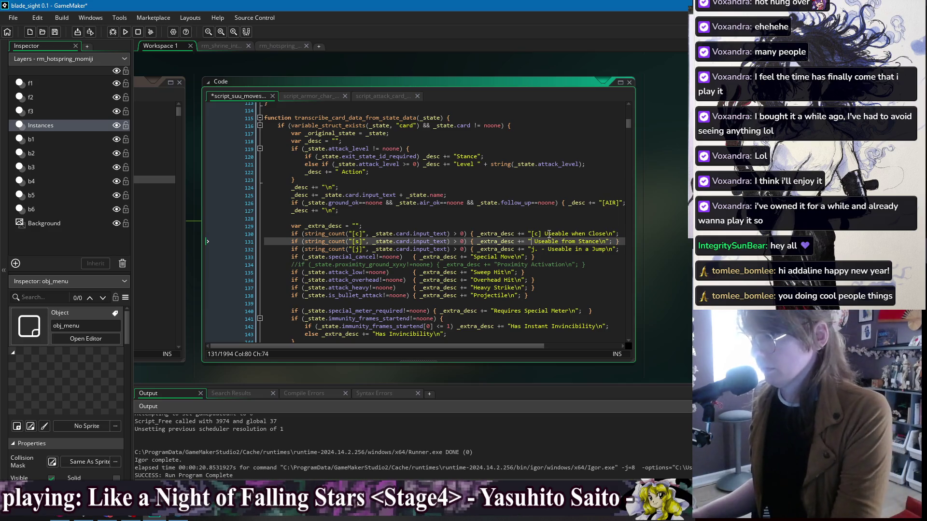
text([s])
key(Down)
key(Right)
key(BackSpace)
key(BackSpace)
key(BackSpace)
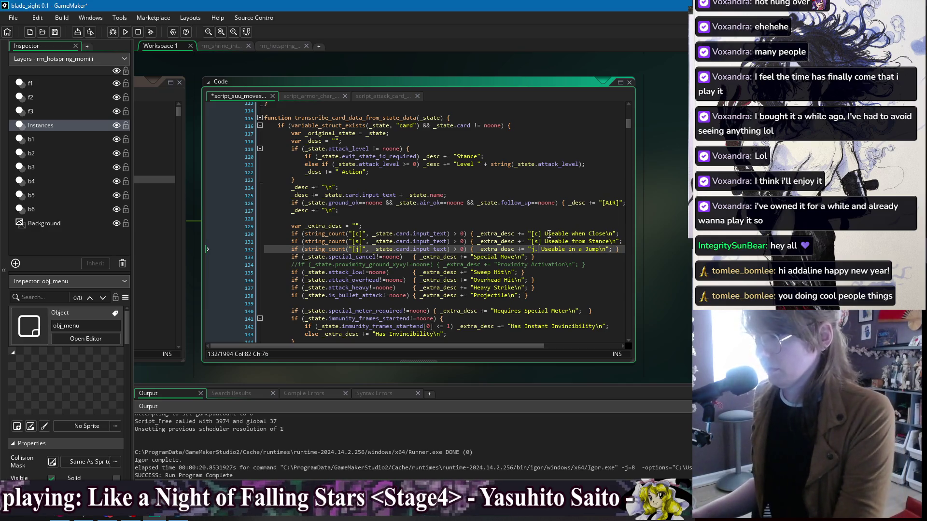
text([j])
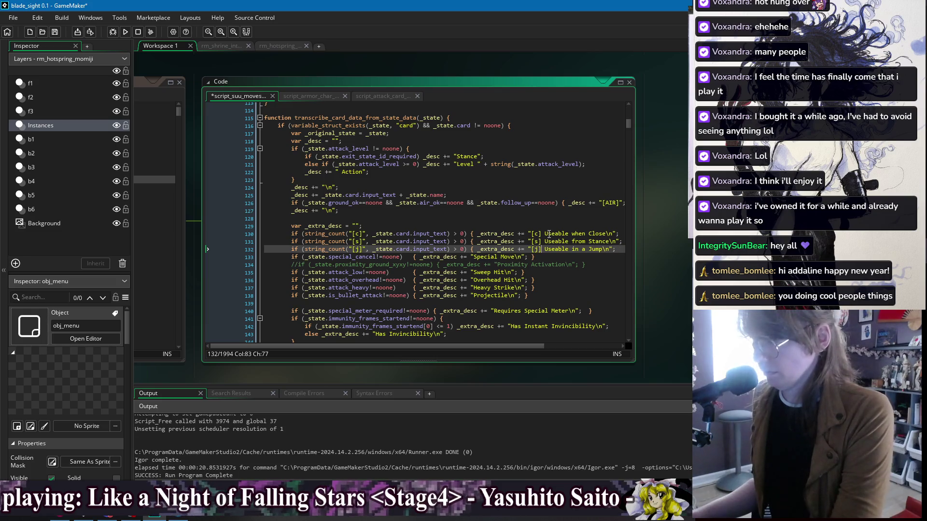
key(Delete)
key(Up)
key(Delete)
key(Up)
key(Delete)
Save the script and build and run the game.
click(539, 225)
key(ctrl+s)
click(125, 31)
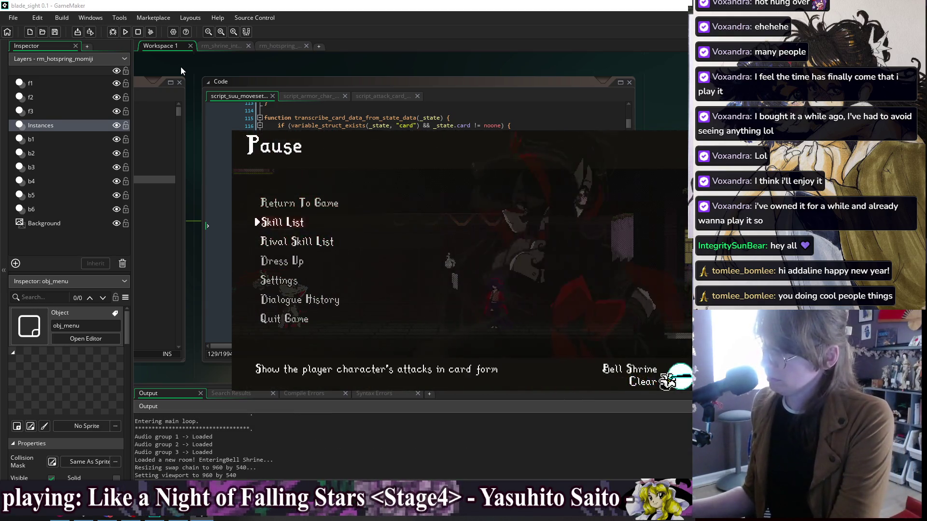
Browse the Skill List cards, including Close Heavy Attack, Bird Slam, Grab, Air Heavy Attack and Drop Slash, then close the game.
key(Return)
key(Down)
key(Right)
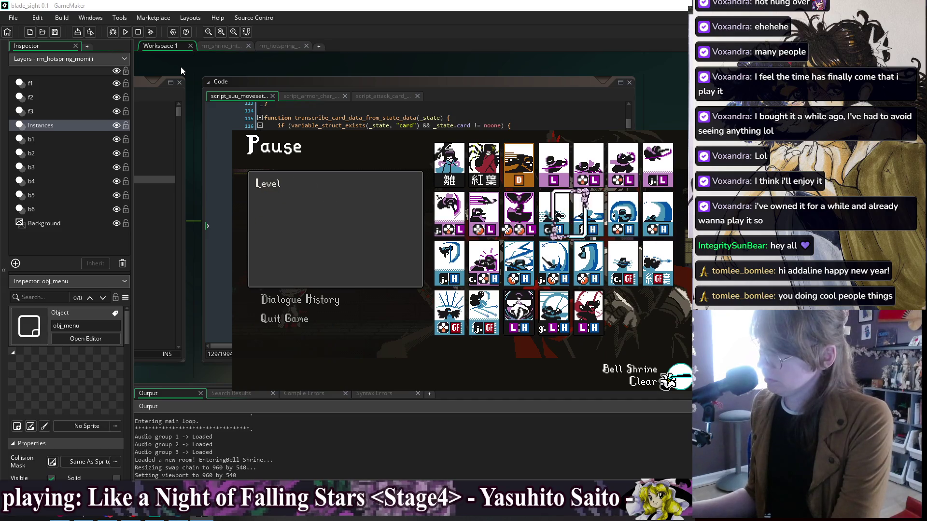
key(Left)
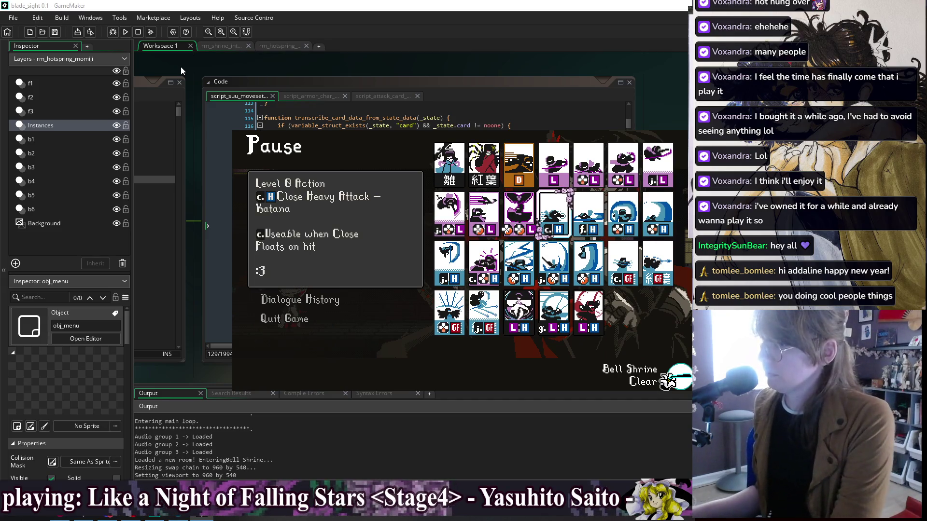
key(Right)
key(Right)
key(Left)
key(Left)
key(Left)
key(Right)
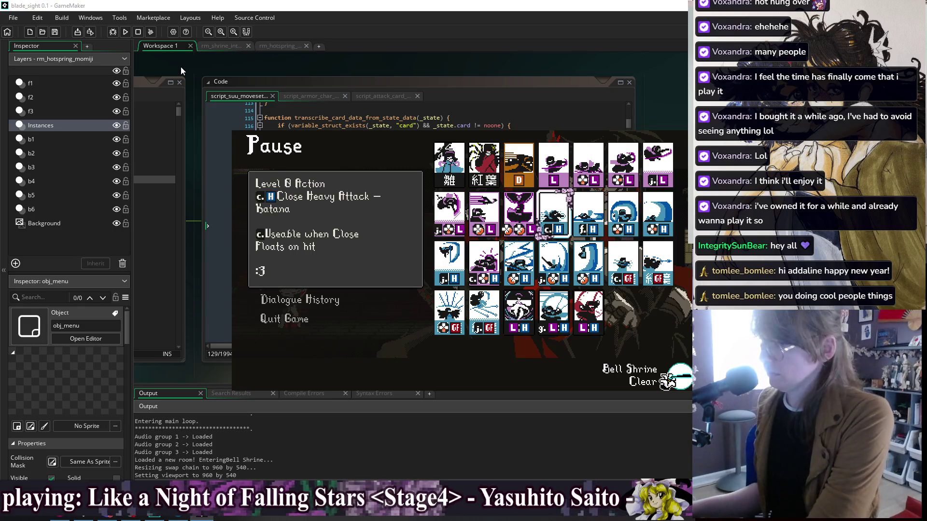
key(Down)
key(Left)
key(Left)
key(Left)
key(Right)
key(Left)
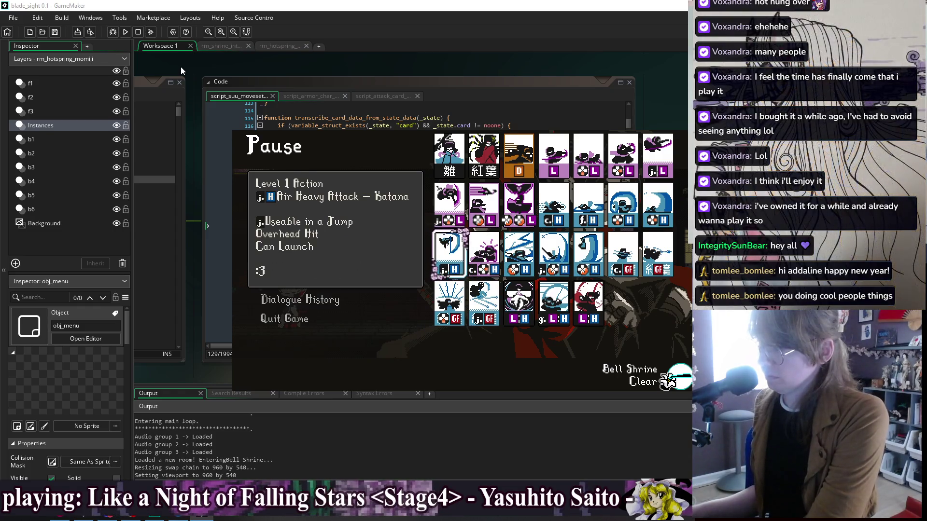
key(Right)
key(Right)
key(Right)
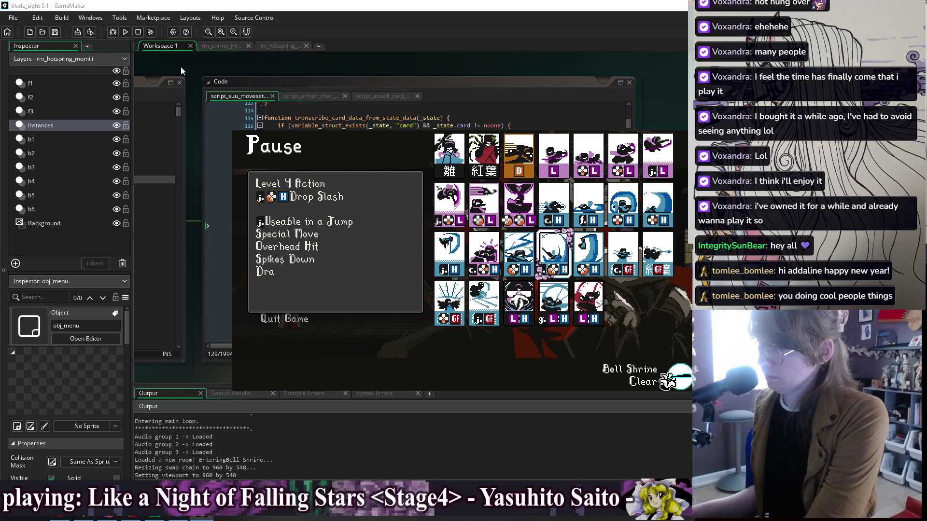
key(Left)
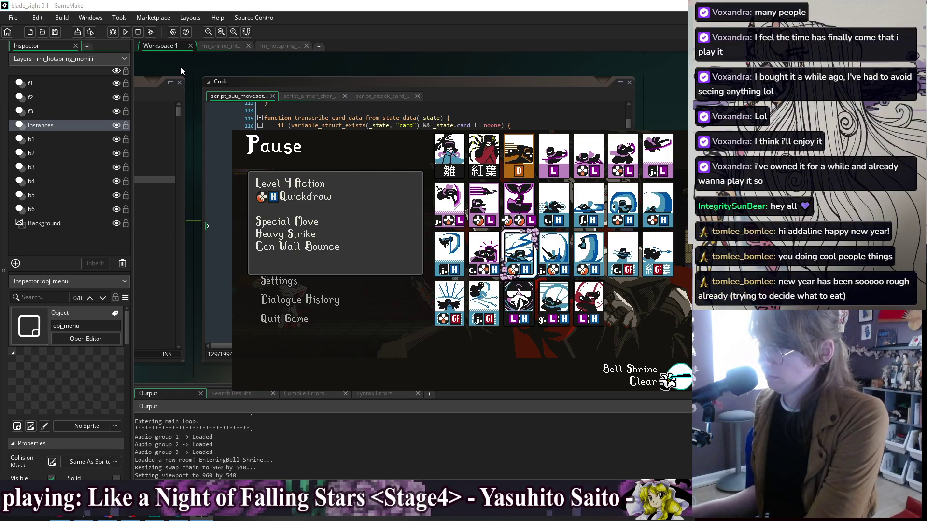
key(Right)
key(Down)
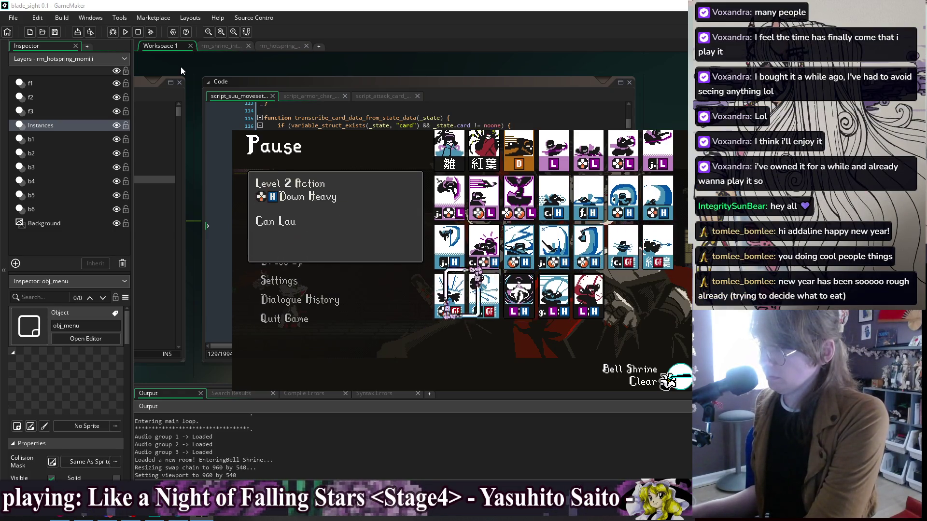
key(Right)
key(Escape)
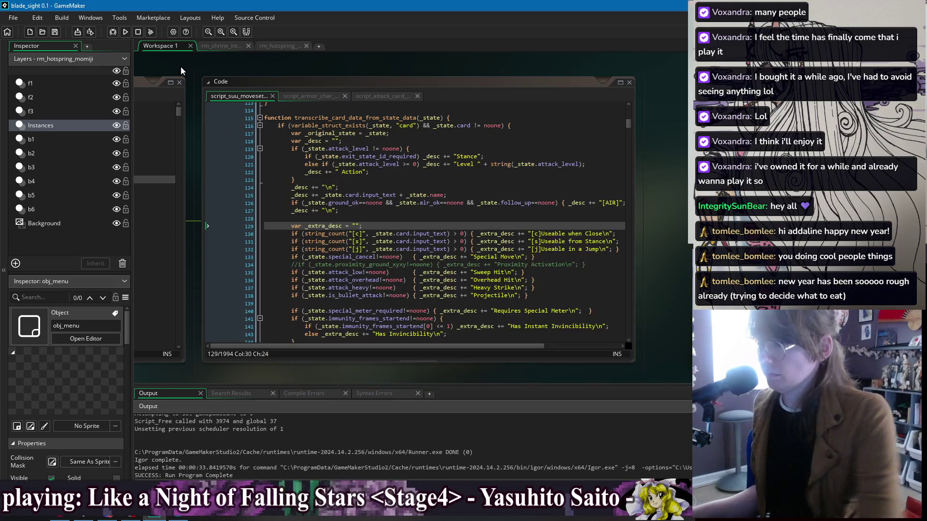
Duplicate the [j] usage line and reword the copy to 'Useable when Guarding', then save.
click(623, 248)
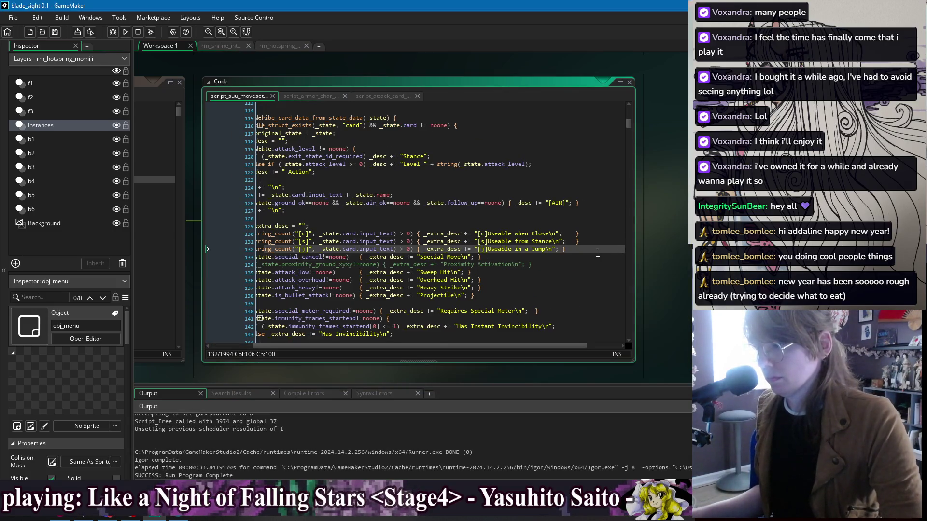
key(ctrl+d)
click(564, 249)
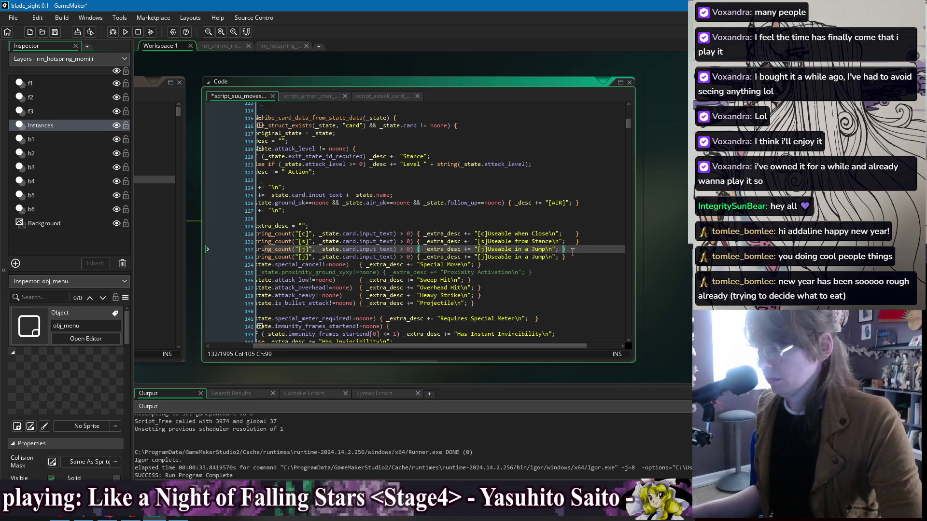
click(564, 257)
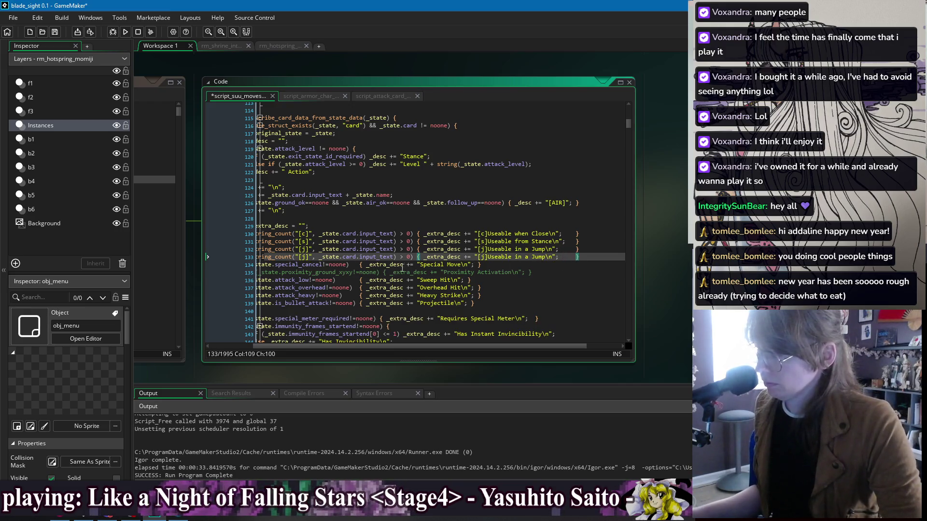
click(306, 257)
text(g)
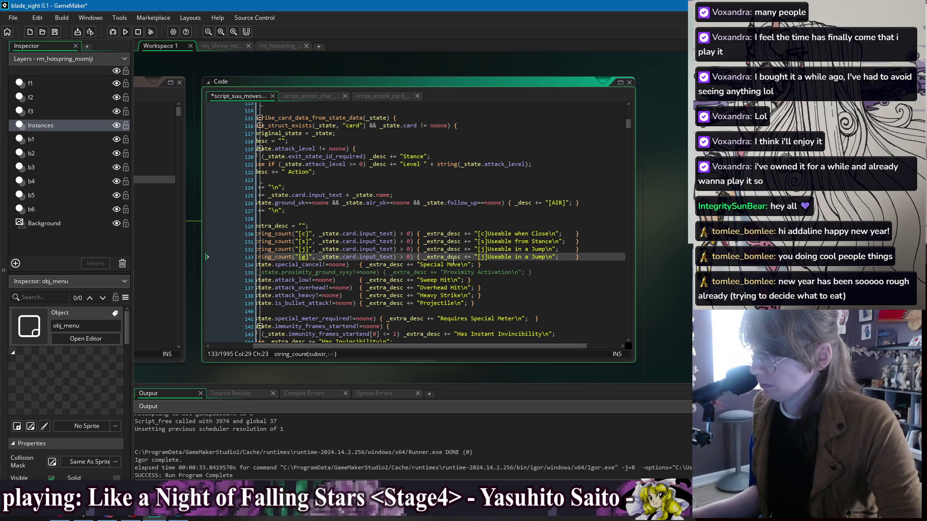
click(483, 257)
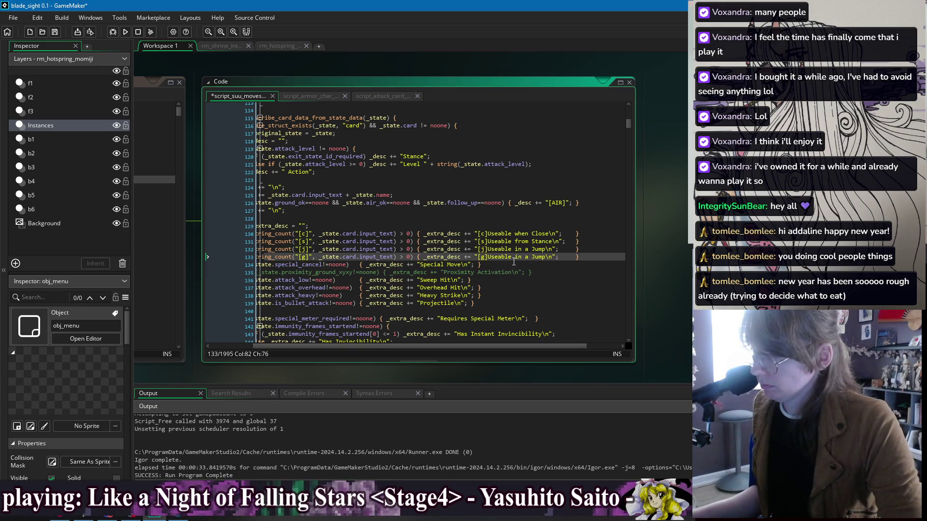
drag(527, 259, 543, 261)
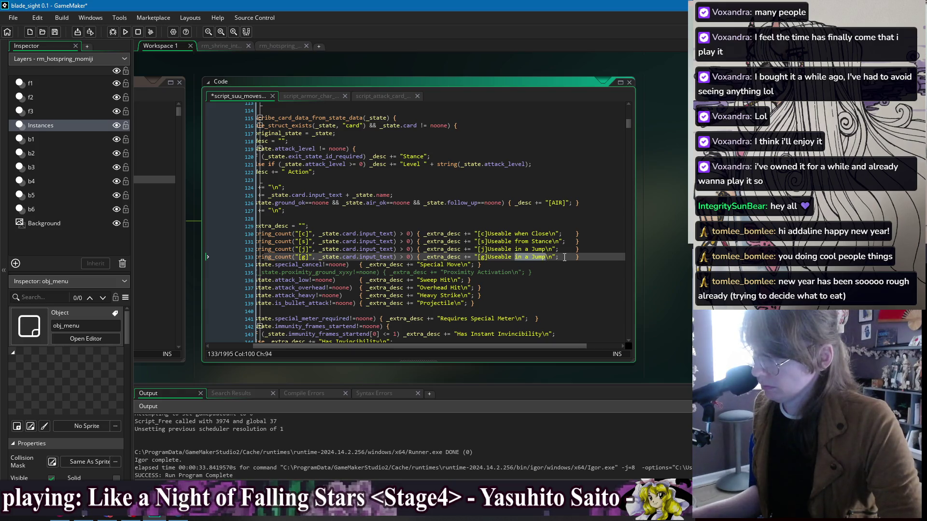
text(when gua)
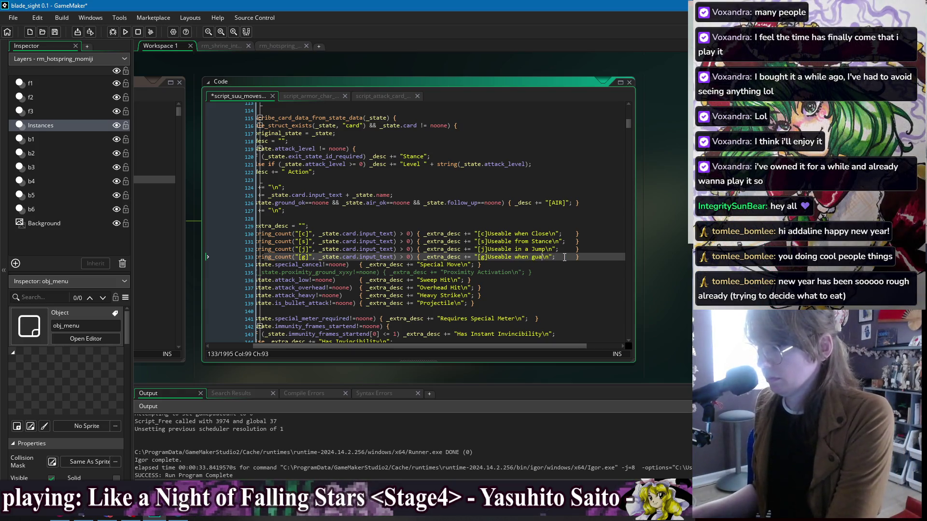
text(rding)
key(ctrl+s)
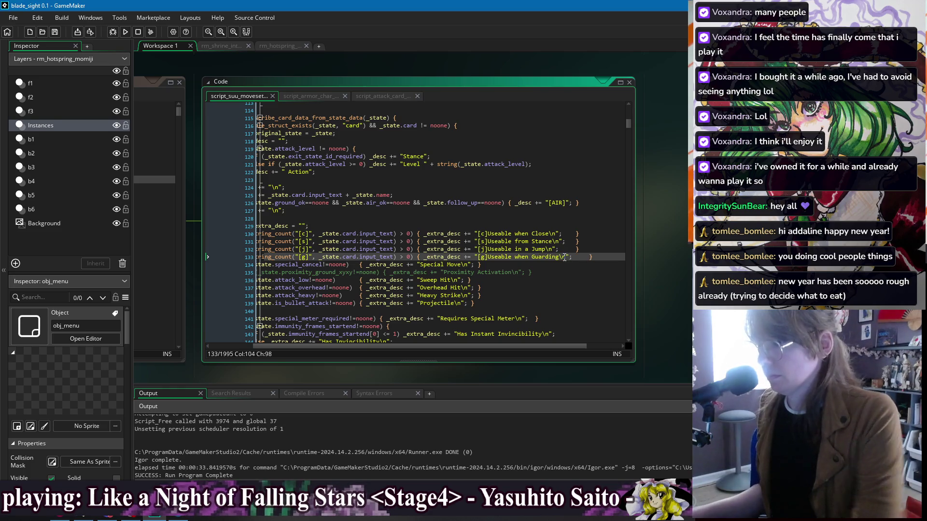
Realign the closing brace on line 133 and save the script.
click(602, 254)
key(Left)
key(BackSpace)
key(BackSpace)
key(BackSpace)
key(End)
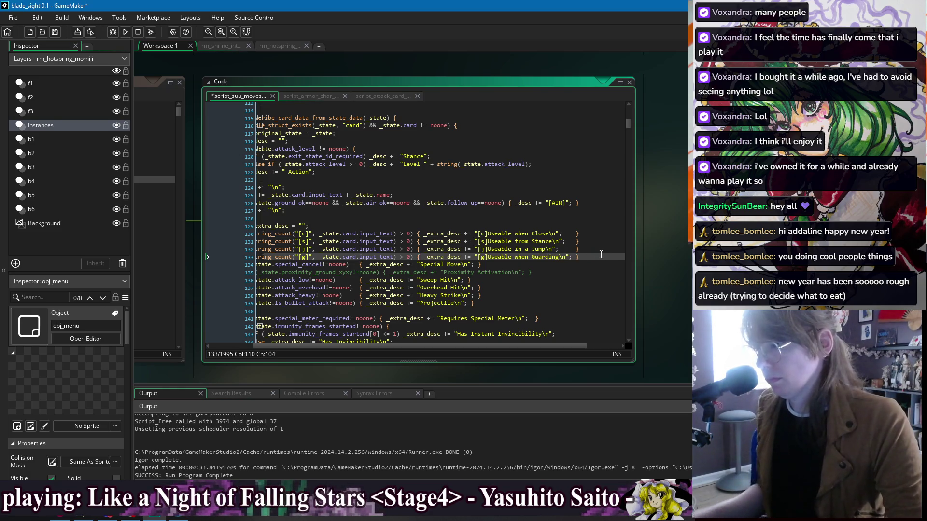
key(ctrl+s)
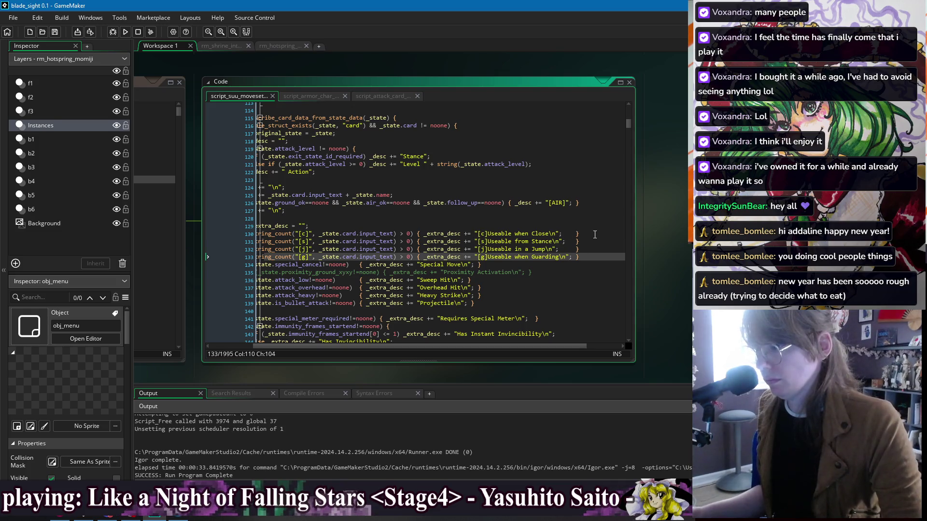
click(595, 235)
click(437, 220)
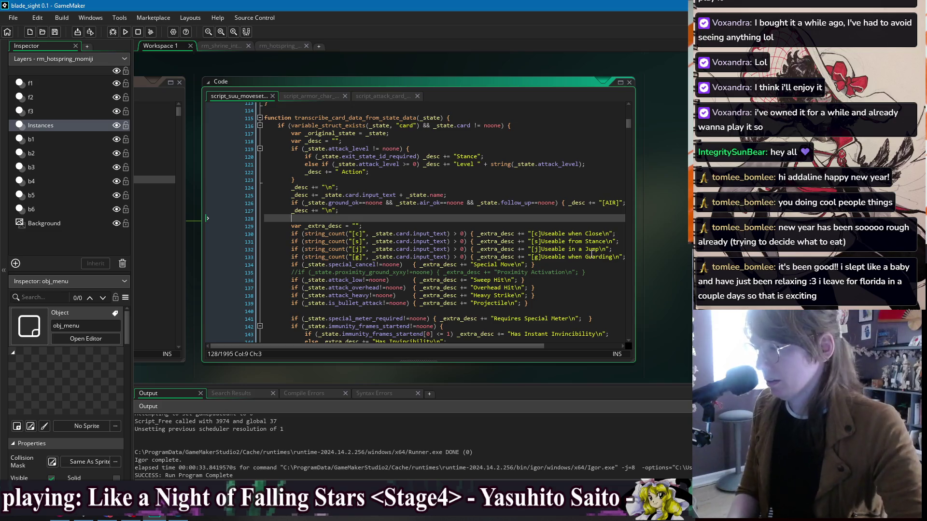
click(604, 261)
key(End)
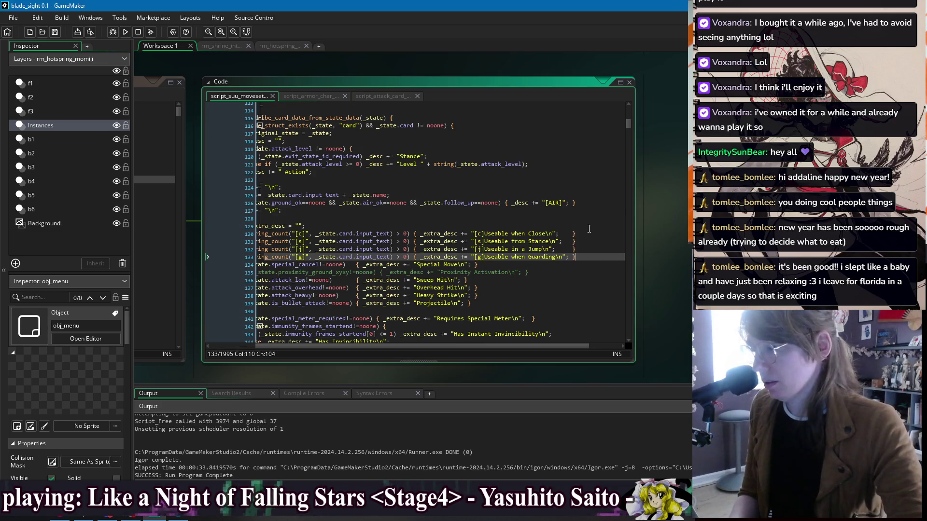
Duplicate the [c] close line as an [f] check labelled 'Useable when Far', and save.
click(589, 228)
click(594, 256)
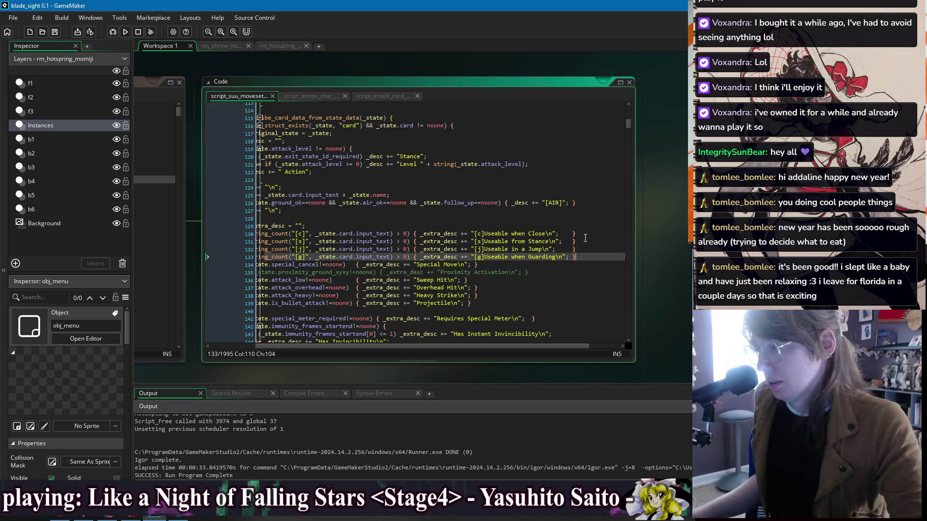
click(585, 235)
key(ctrl+d)
double_click(301, 241)
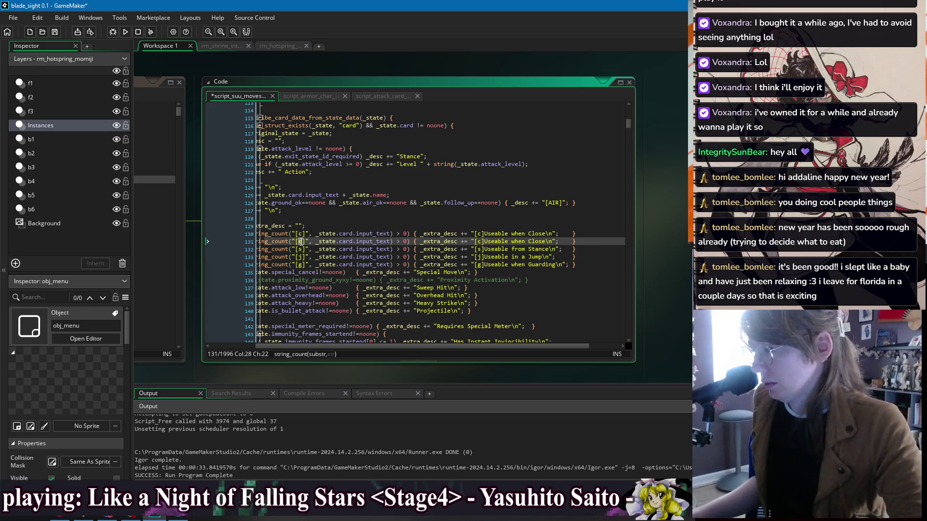
double_click(480, 242)
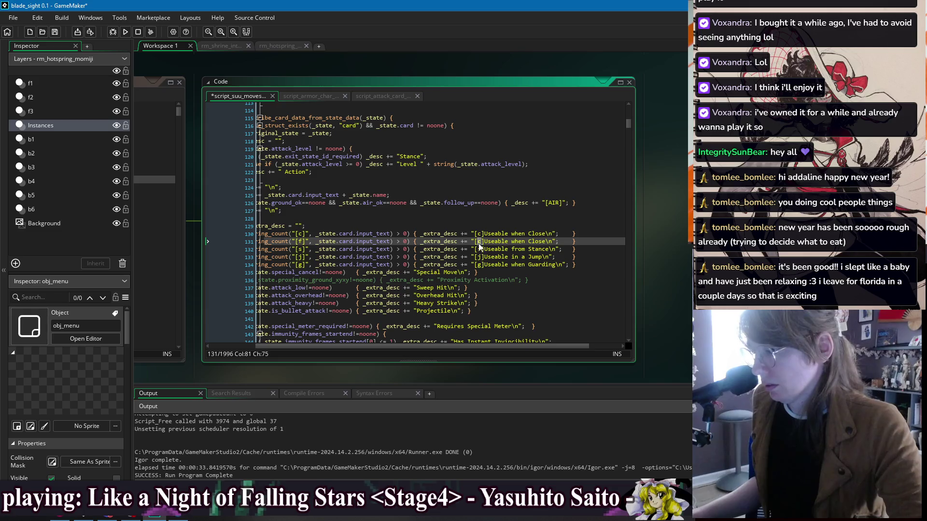
text(f)
double_click(543, 243)
text(Far)
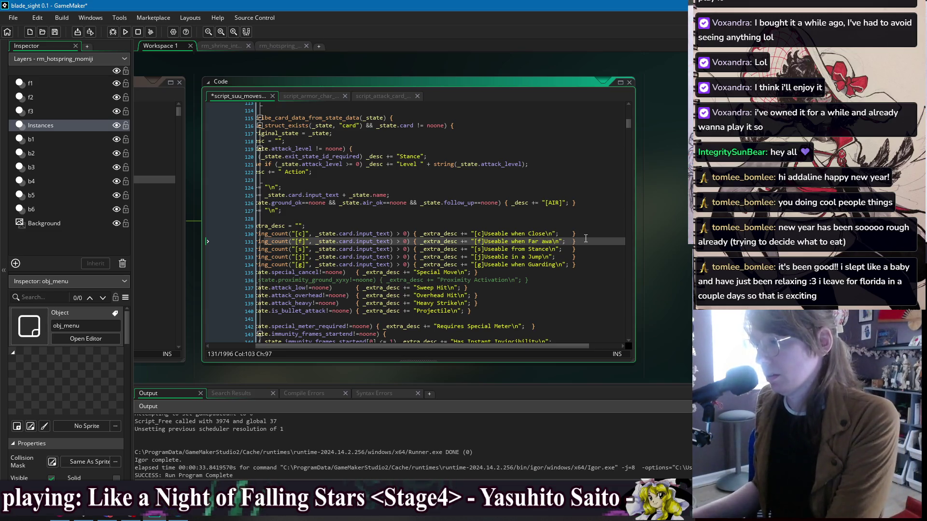
key(BackSpace)
key(ctrl+s)
Build and run the game again.
click(556, 222)
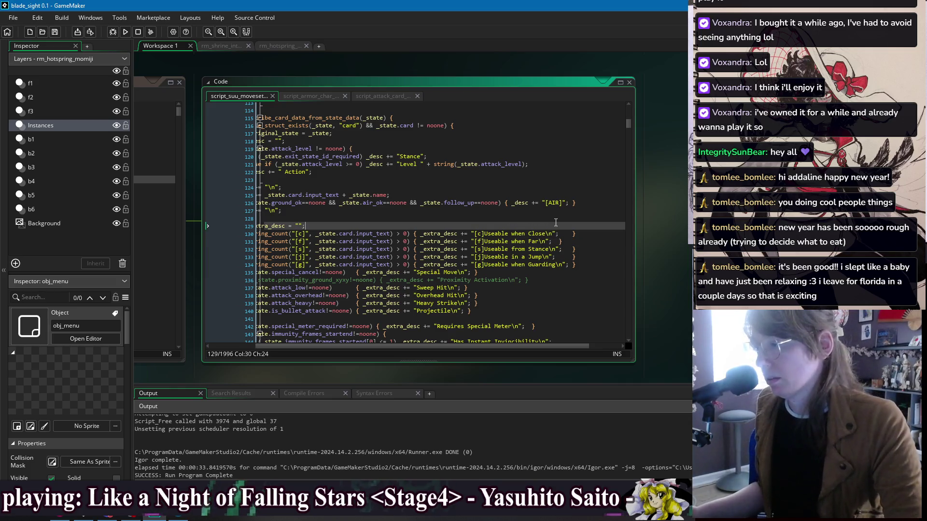
key(Up)
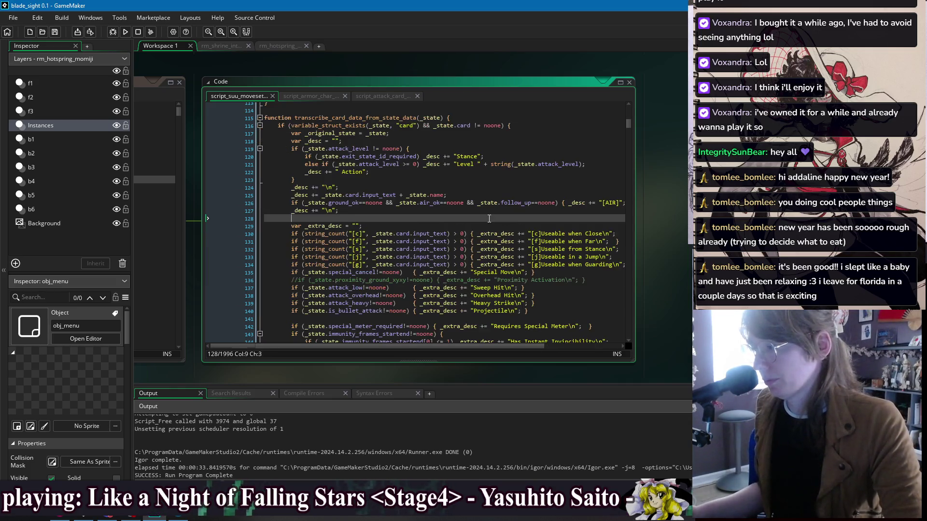
click(127, 33)
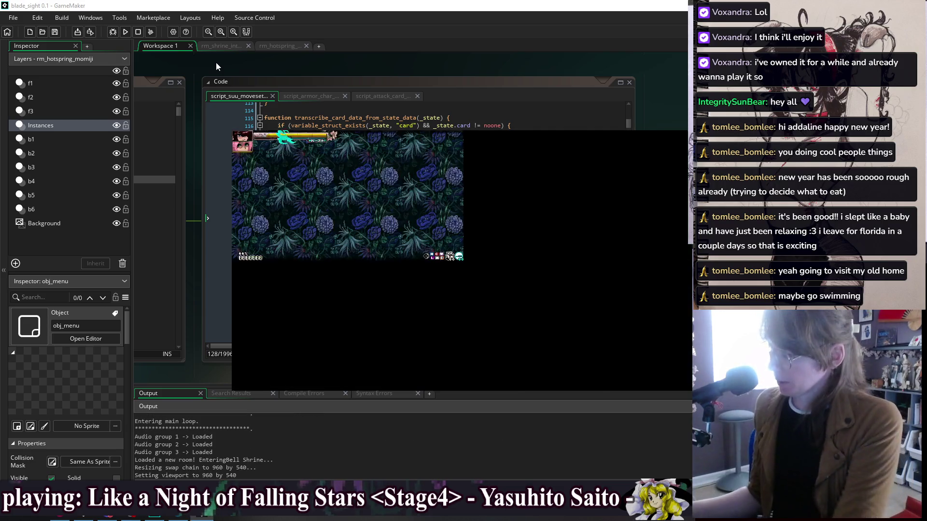
Open the pause menu's Skill List and read the Down Heavy Attack, Bird Slam and Quickdraw cards.
key(Escape)
key(Return)
key(Right)
key(Right)
key(Right)
key(Down)
key(Right)
key(Right)
key(Left)
key(Left)
key(Left)
key(Right)
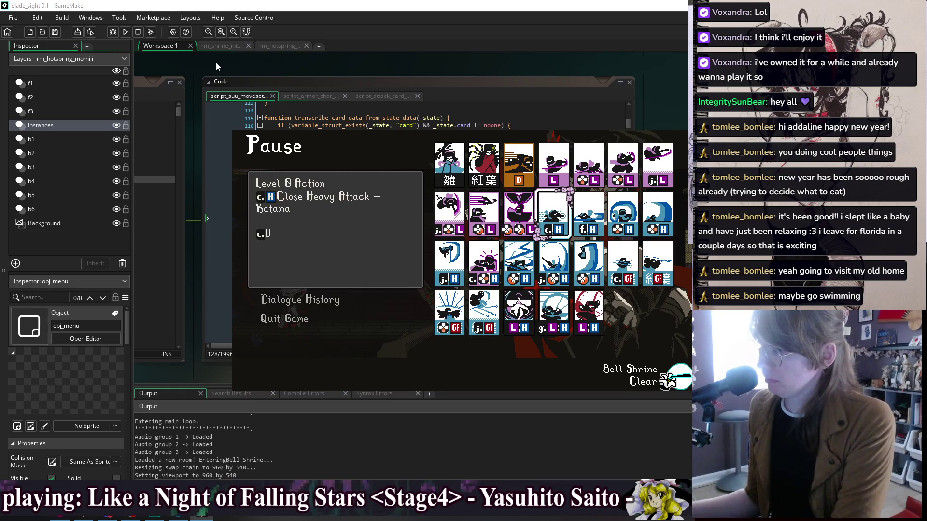
key(Down)
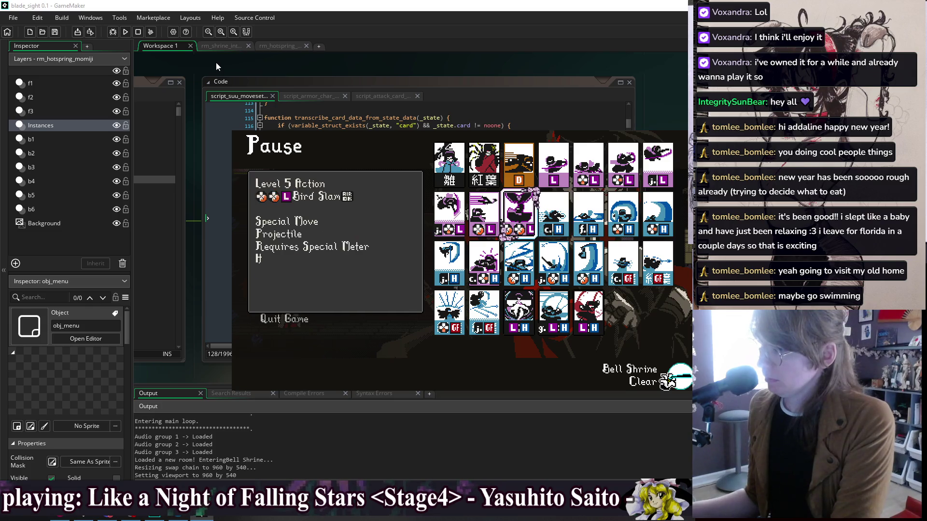
key(Right)
key(Left)
key(Left)
key(Left)
key(Right)
key(Right)
key(Right)
key(Right)
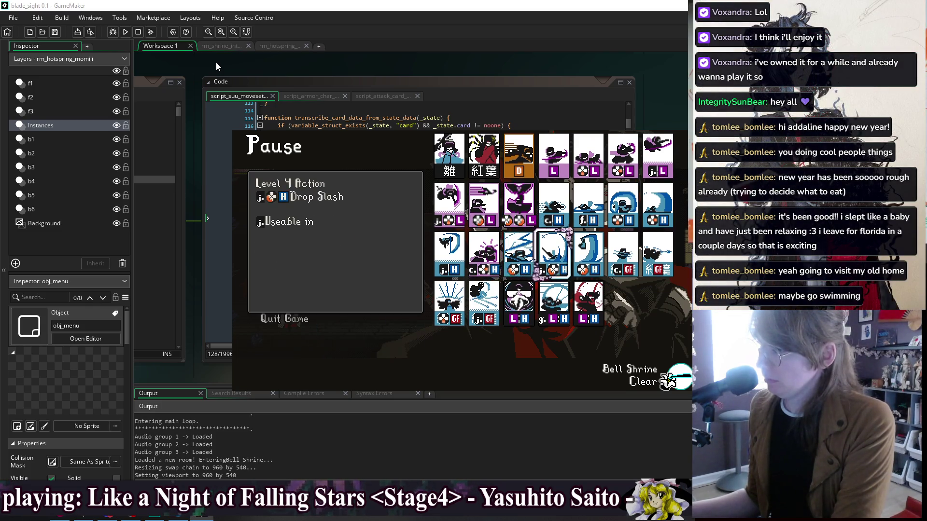
Read the Air Heavy, Down Heavy, Close Heavy Attack – Needle and Guard Cancel Shift descriptions.
key(Left)
key(Left)
key(Left)
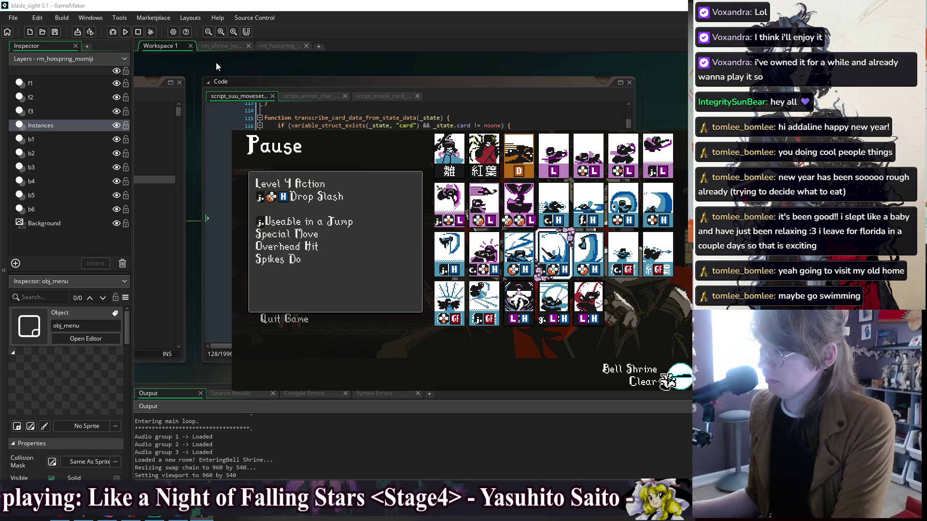
key(Down)
key(Left)
key(Right)
key(Left)
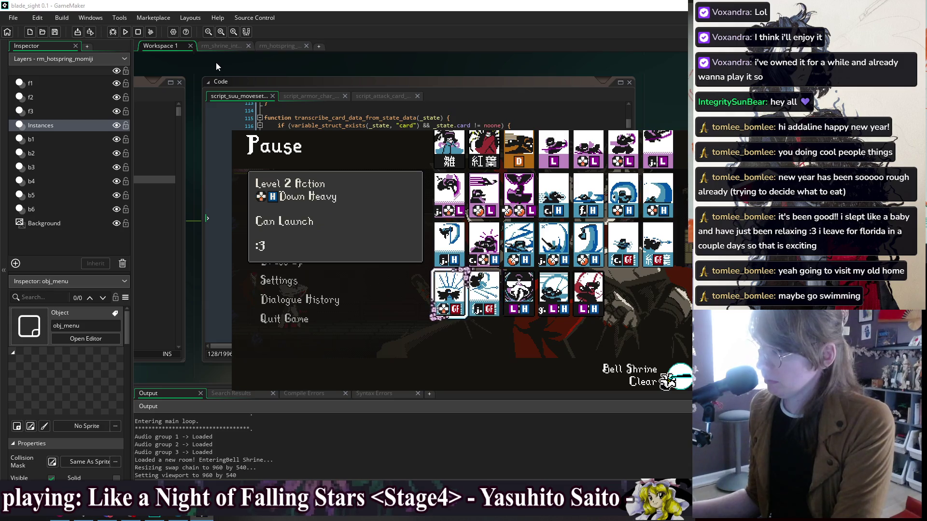
key(Up)
key(Left)
key(Left)
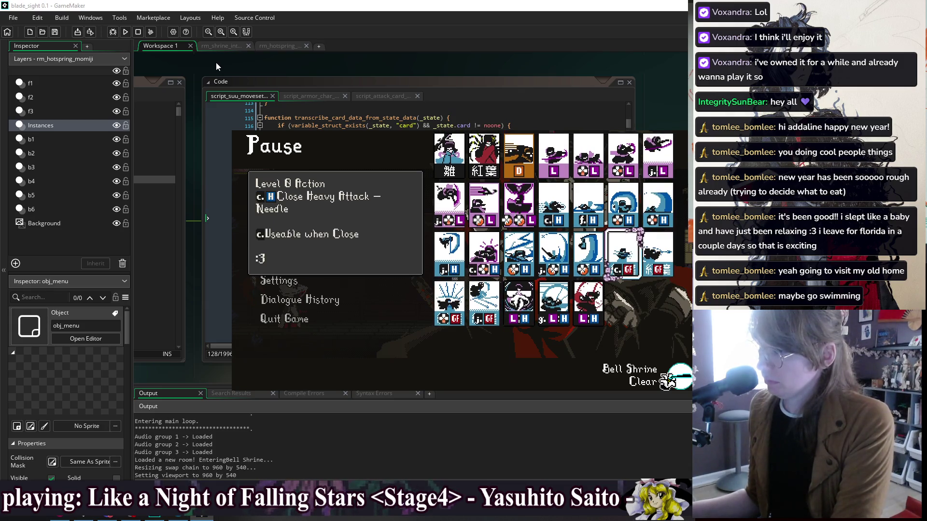
key(Right)
key(Down)
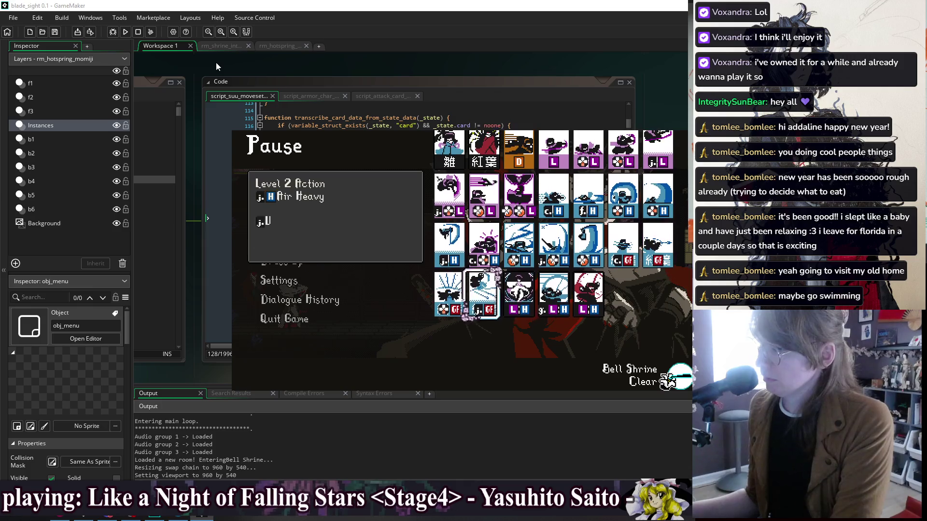
key(Left)
key(Left)
key(Right)
key(Right)
key(Left)
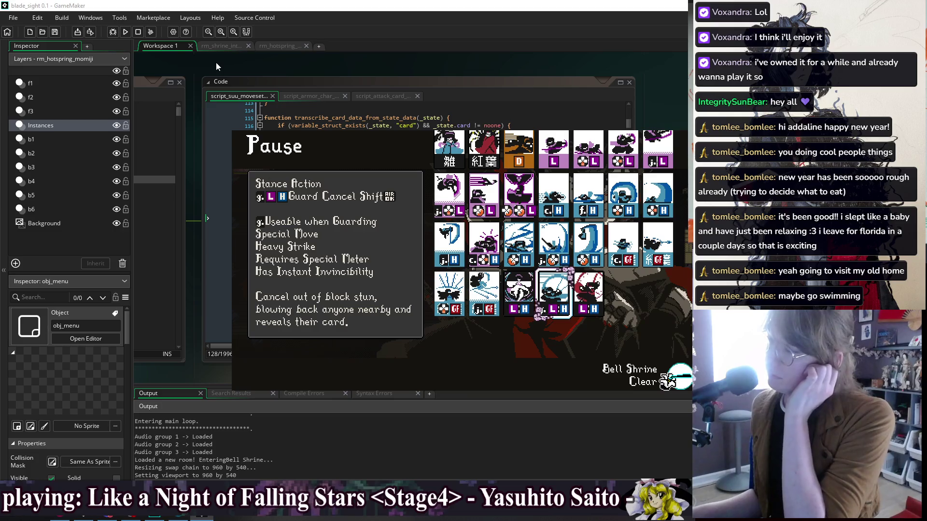
Re-read Guard Cancel, then check the Bird Call and Close Heavy Attack – Katana descriptions.
key(Left)
key(Right)
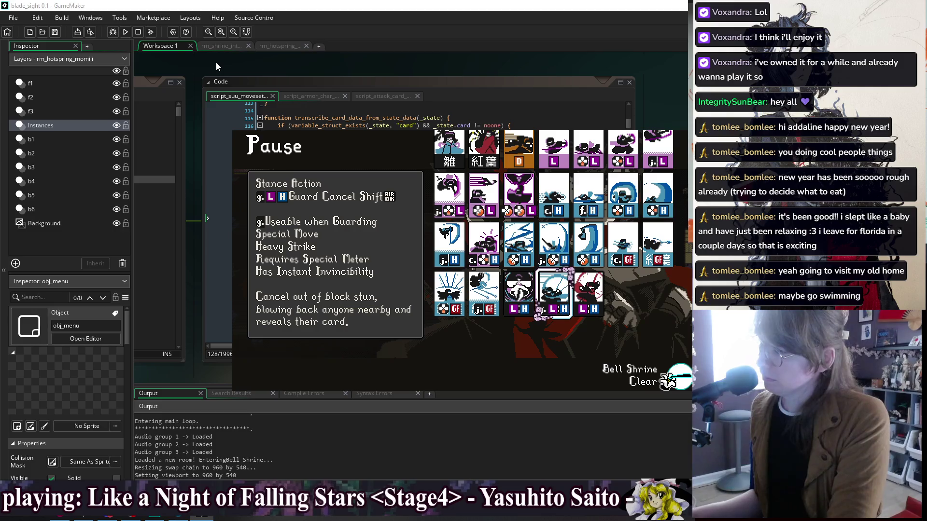
key(Left)
key(Left)
key(Left)
key(Left)
key(Up)
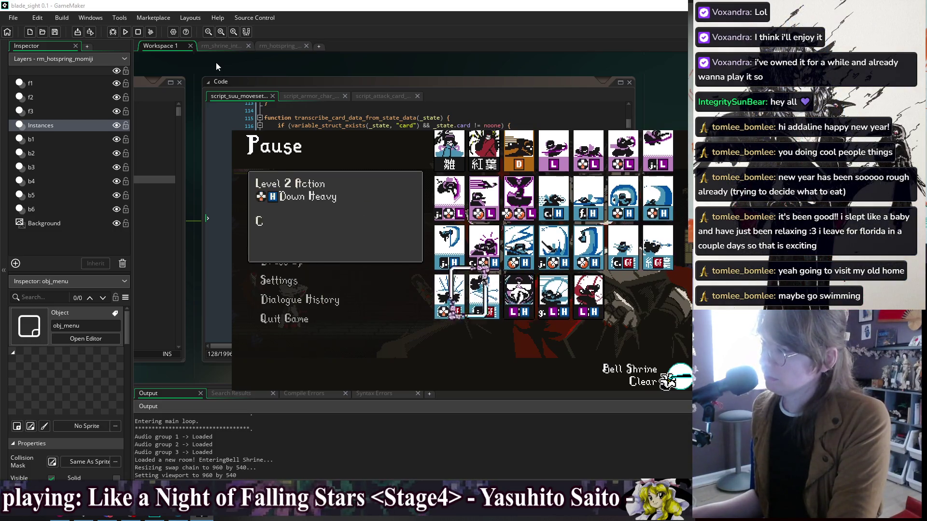
key(Right)
key(Up)
key(Right)
key(Right)
key(Right)
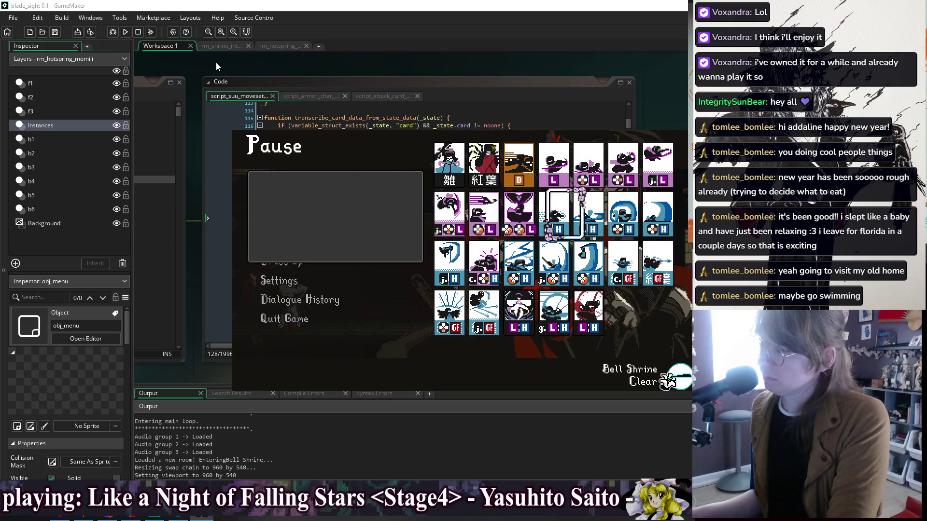
key(Left)
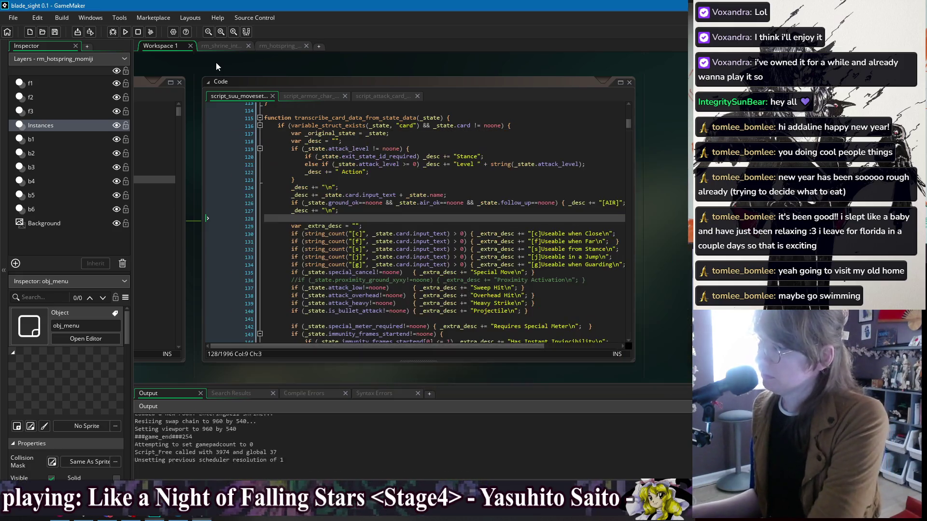
Close the game, change the Guarding usage word to 'after', and make 'Far' read 'Far away'.
key(alt+F4)
click(573, 265)
double_click(573, 265)
text(after)
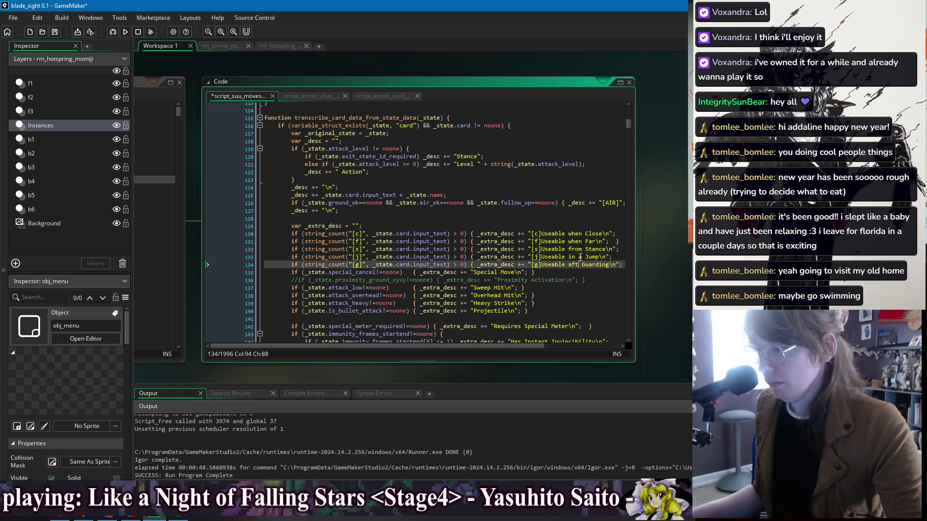
click(604, 257)
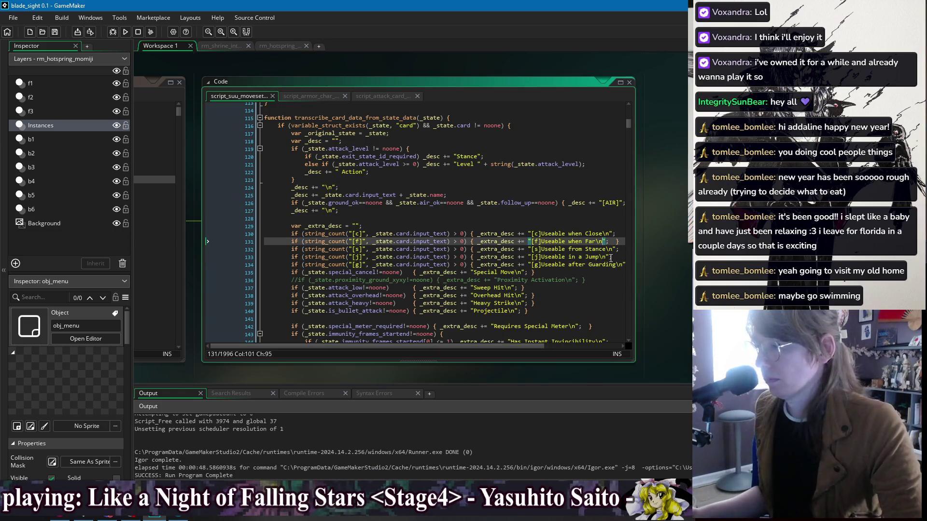
click(595, 242)
text(away)
Change the 'Close' label on line 130 to 'Close up'.
click(617, 264)
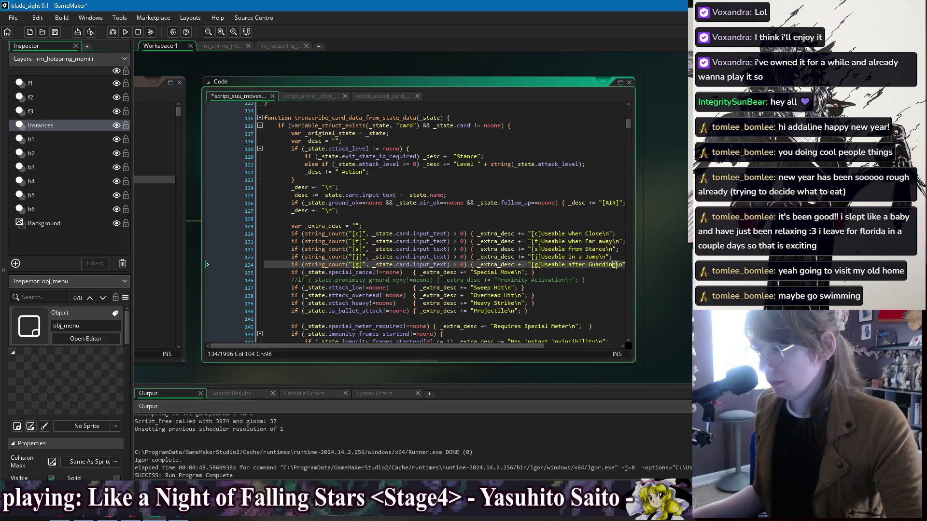
click(618, 257)
click(613, 241)
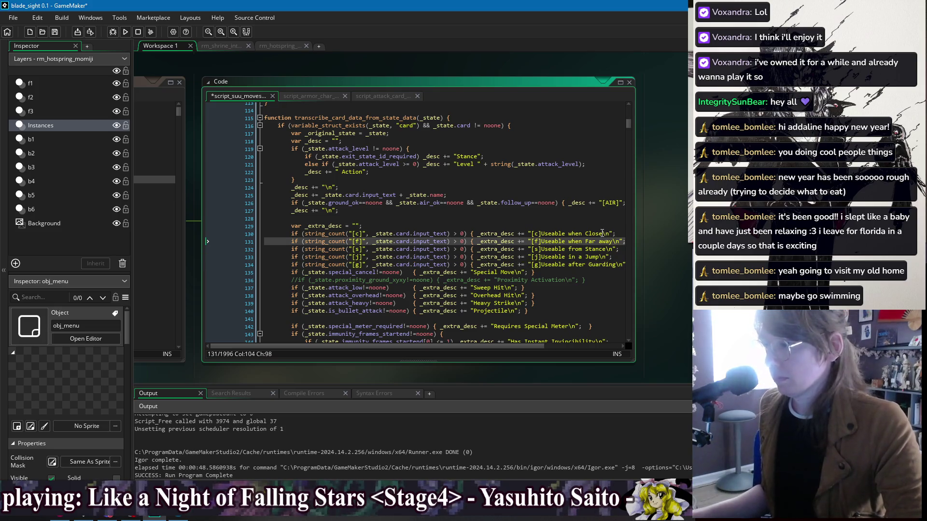
click(610, 233)
text(up)
Insert 'a' before Stance on line 132 and save the script.
click(613, 241)
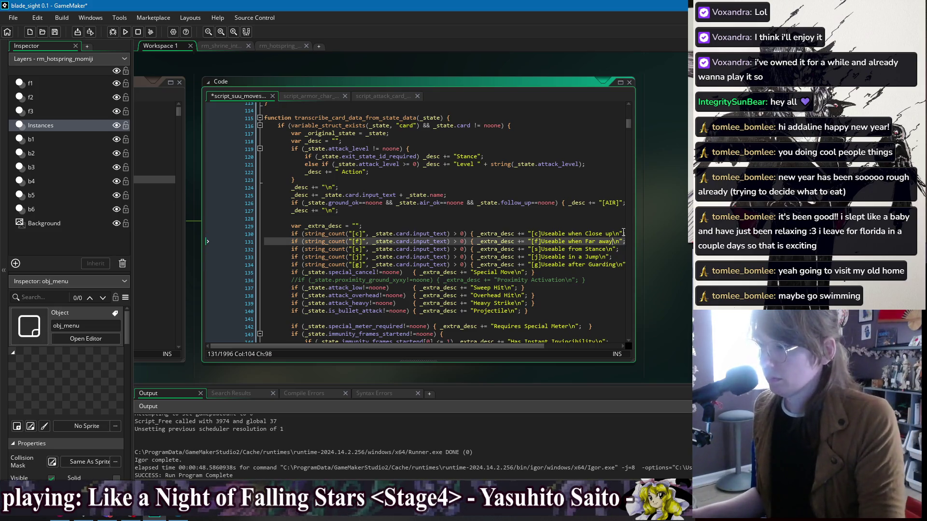
key(Down)
key(Left)
key(Left)
key(Left)
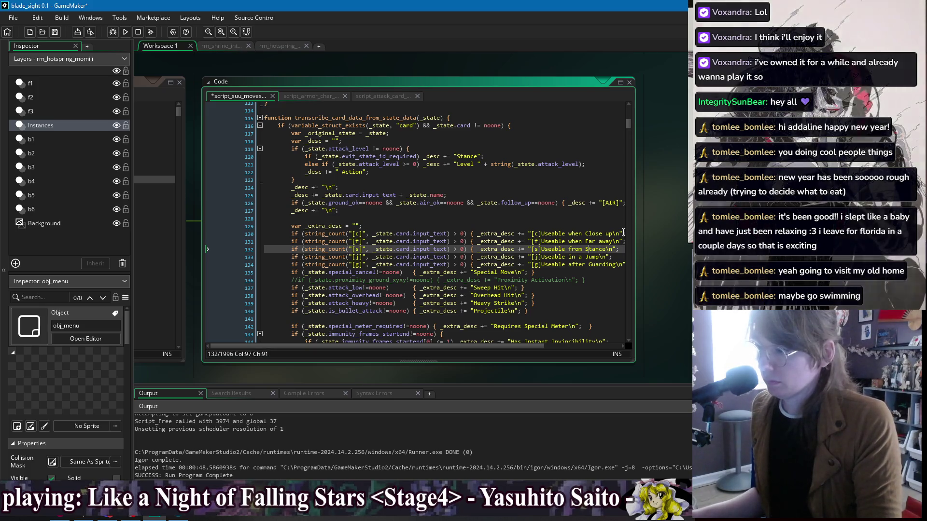
key(Down)
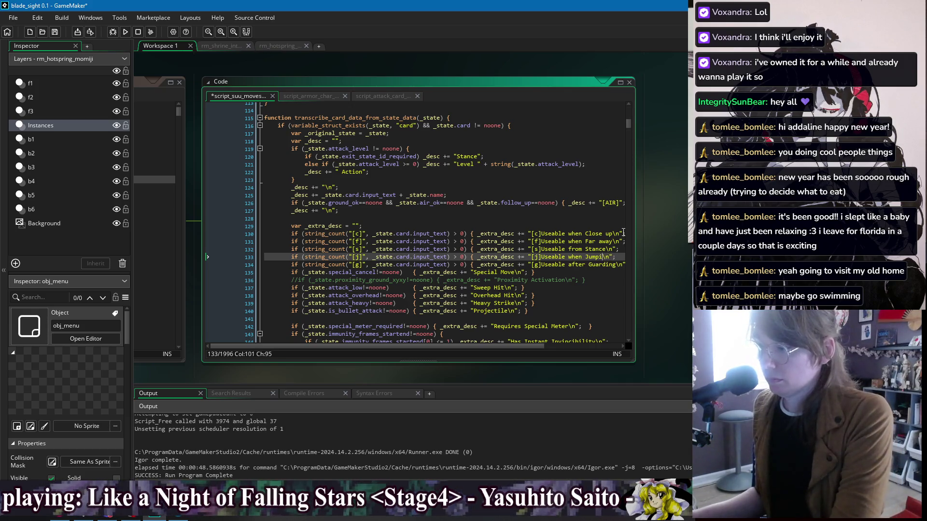
text(ng)
click(601, 249)
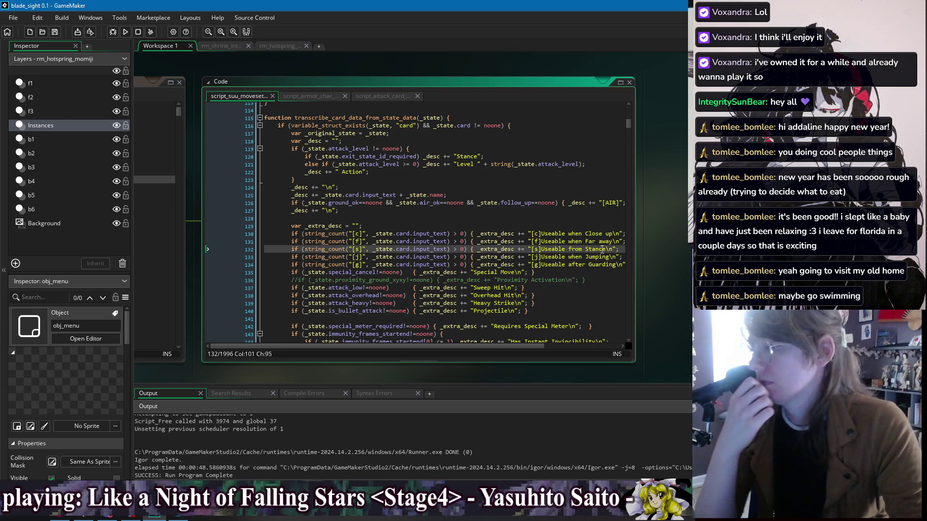
click(612, 241)
click(576, 249)
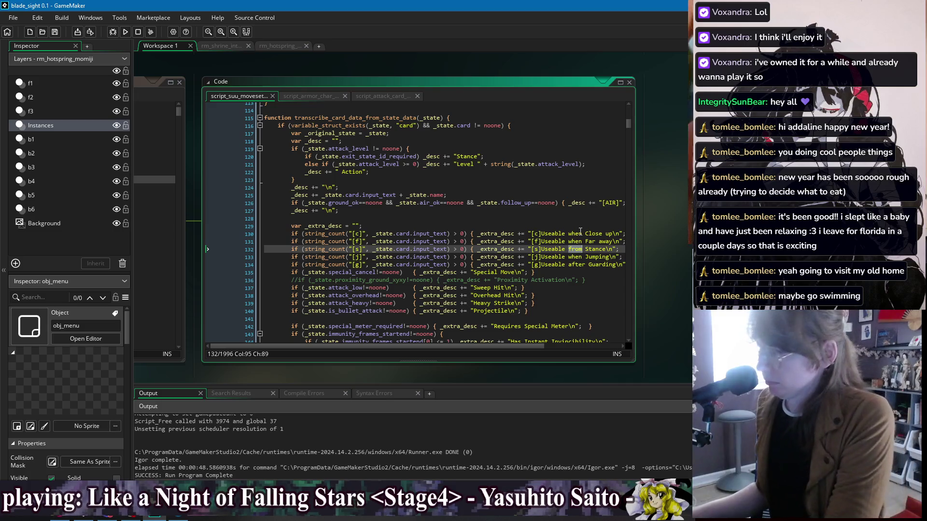
text(a)
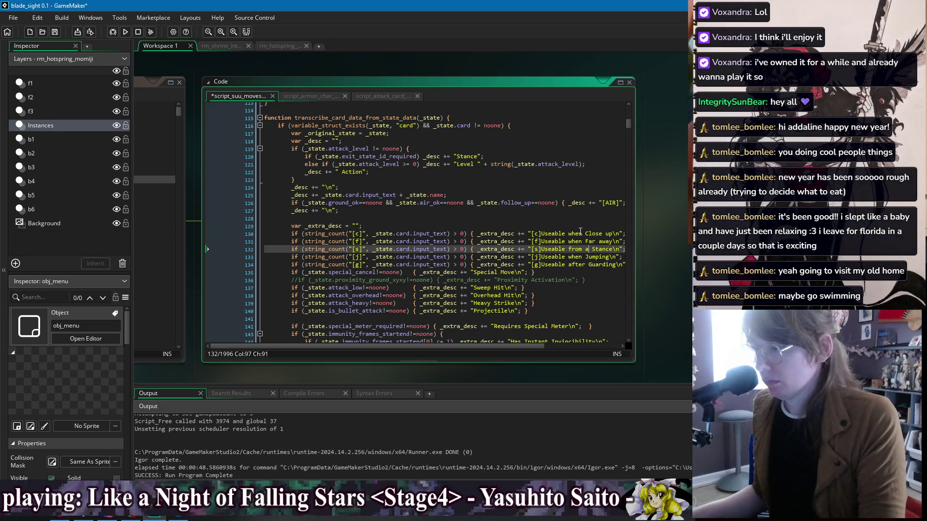
key(ctrl+s)
Make the Stance line read 'when in a Stance' and keep Guarding as 'after Guarding', saving.
click(587, 242)
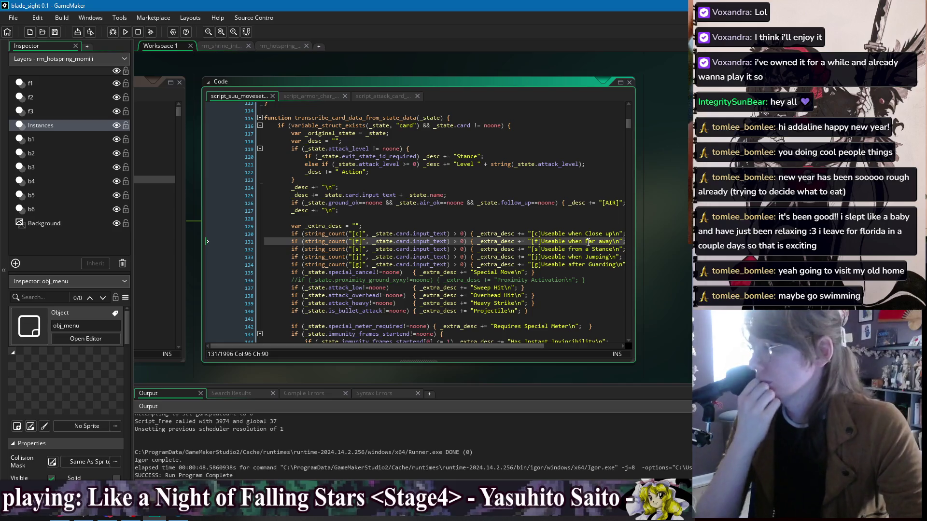
click(587, 257)
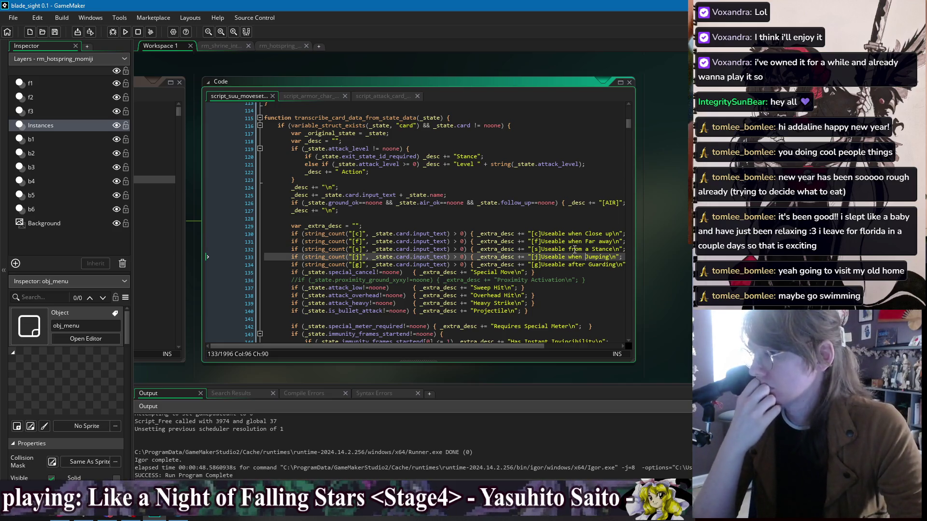
double_click(575, 249)
text(when in)
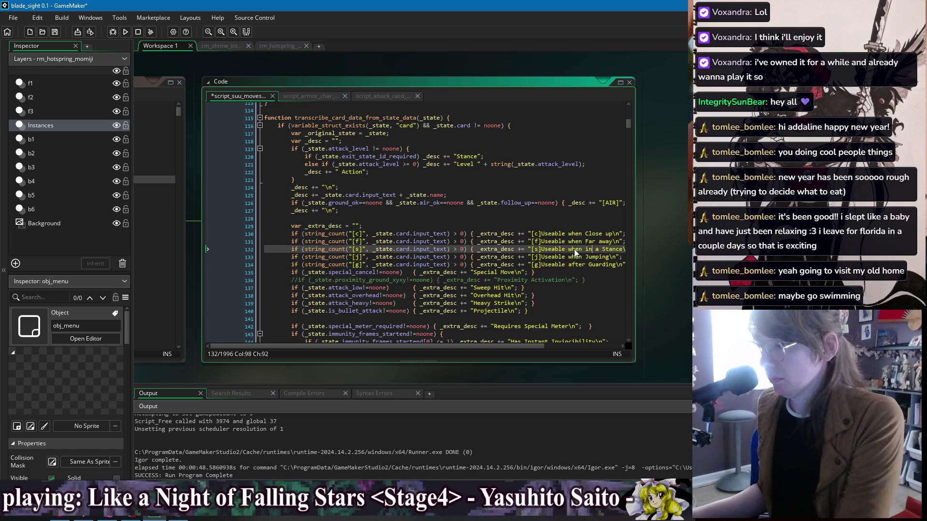
key(Down)
key(Down)
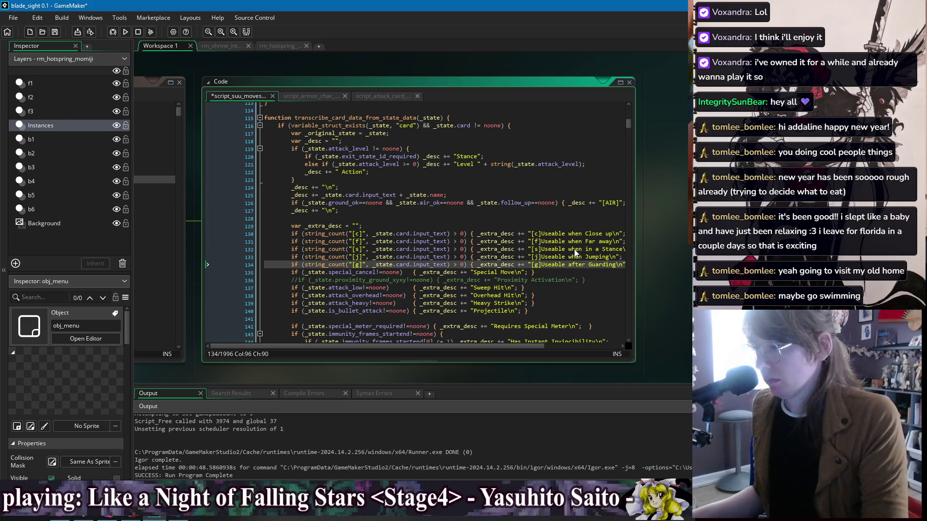
key(BackSpace)
key(BackSpace)
key(BackSpace)
text(when)
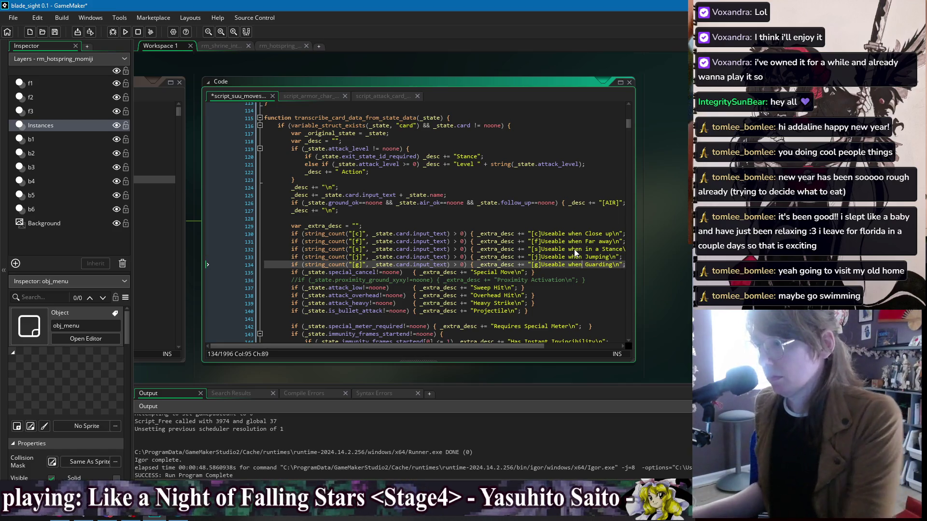
key(ctrl+s)
key(Up)
key(Up)
key(Up)
double_click(573, 264)
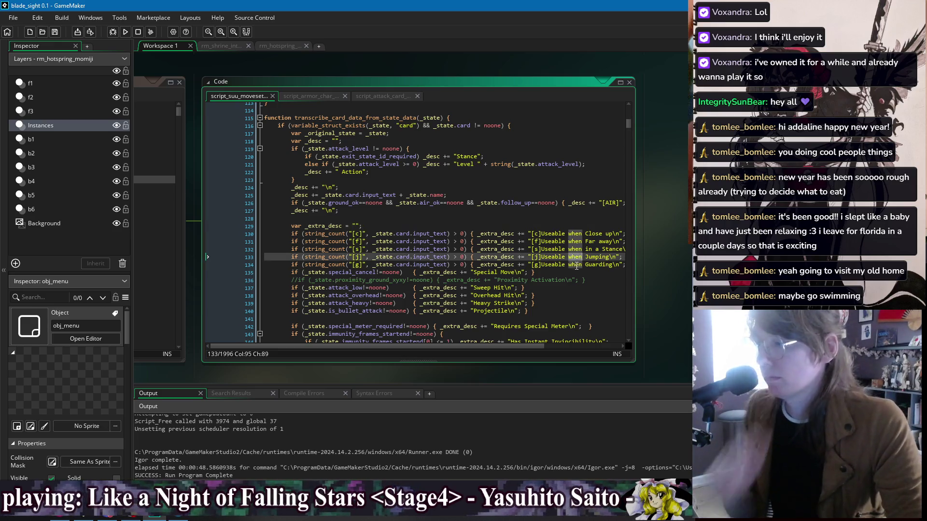
text(after)
key(ctrl+s)
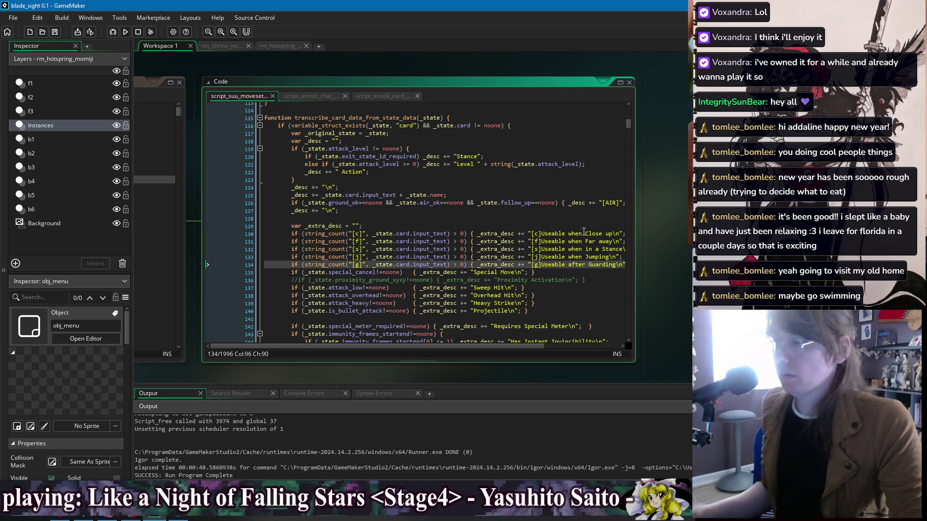
key(Up)
key(Up)
key(Up)
Change the Jumping line to 'after Jumping', then build and run the game.
click(580, 265)
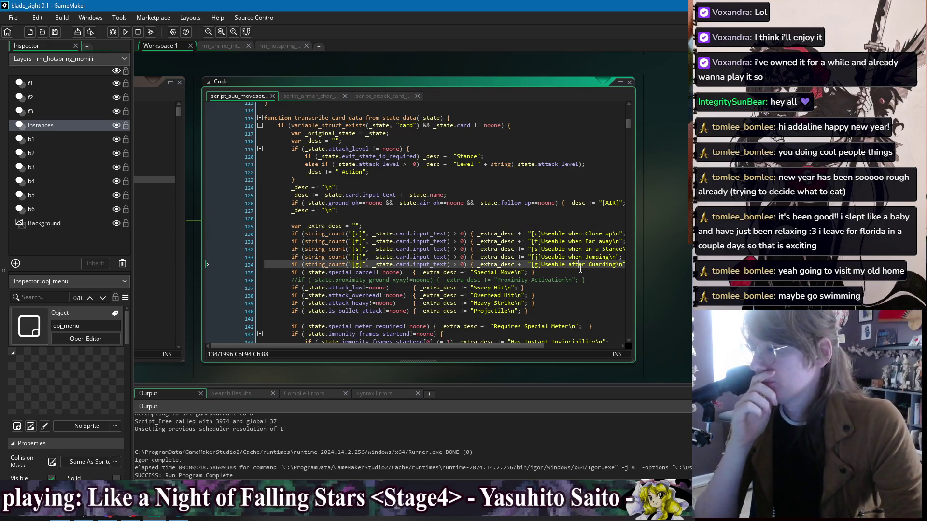
double_click(575, 257)
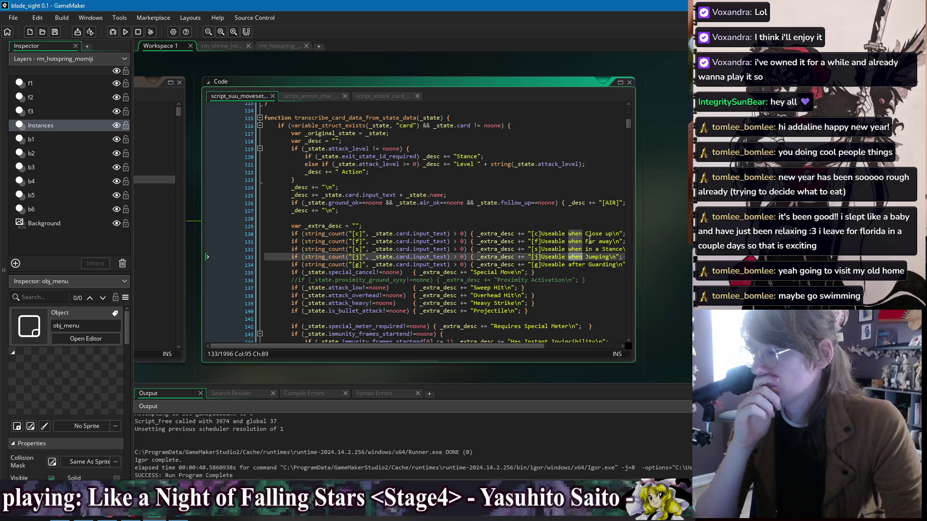
text(after)
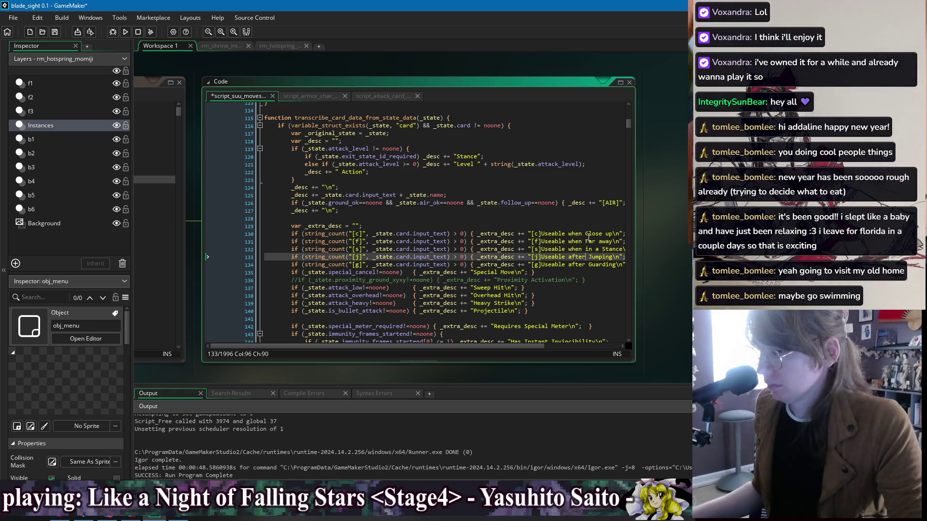
click(590, 248)
click(578, 272)
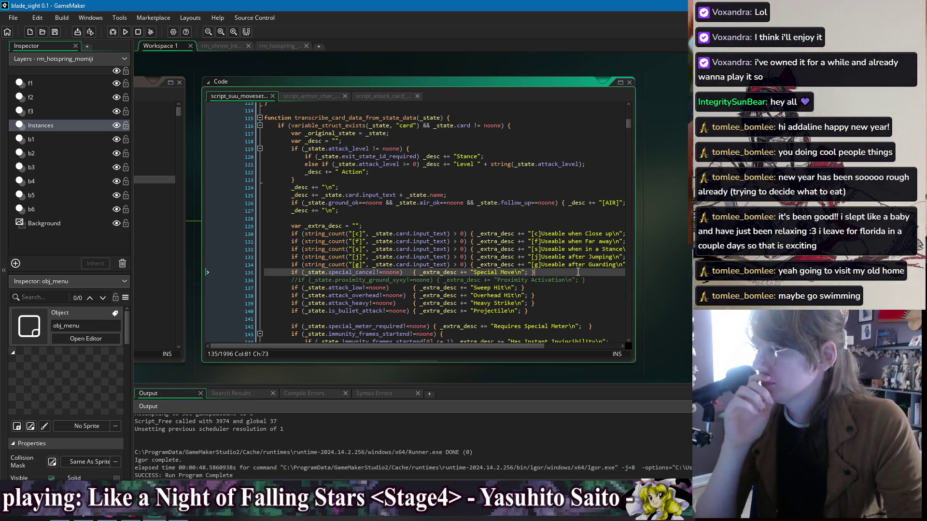
click(561, 227)
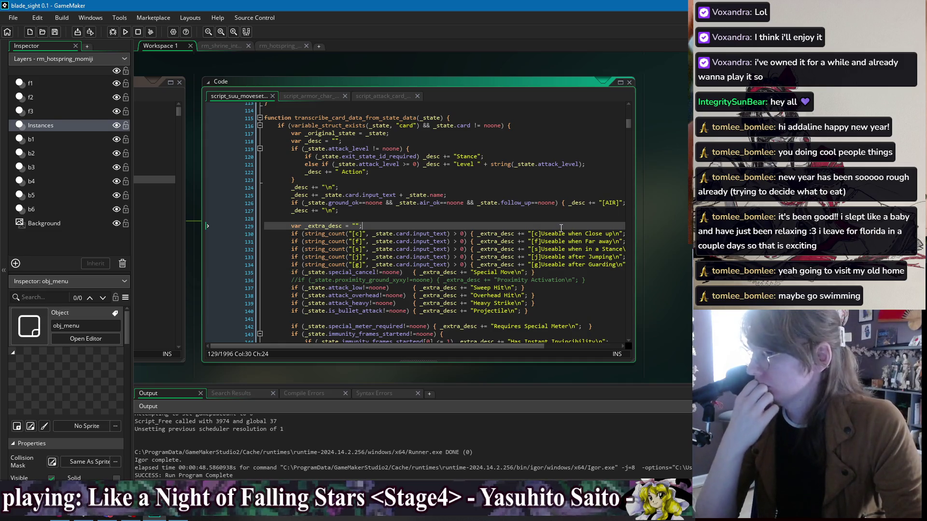
click(311, 219)
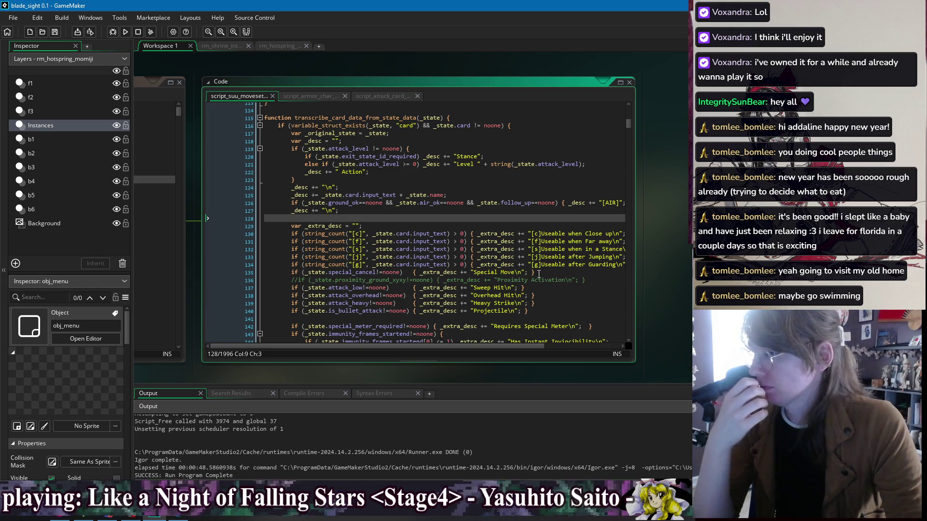
click(125, 32)
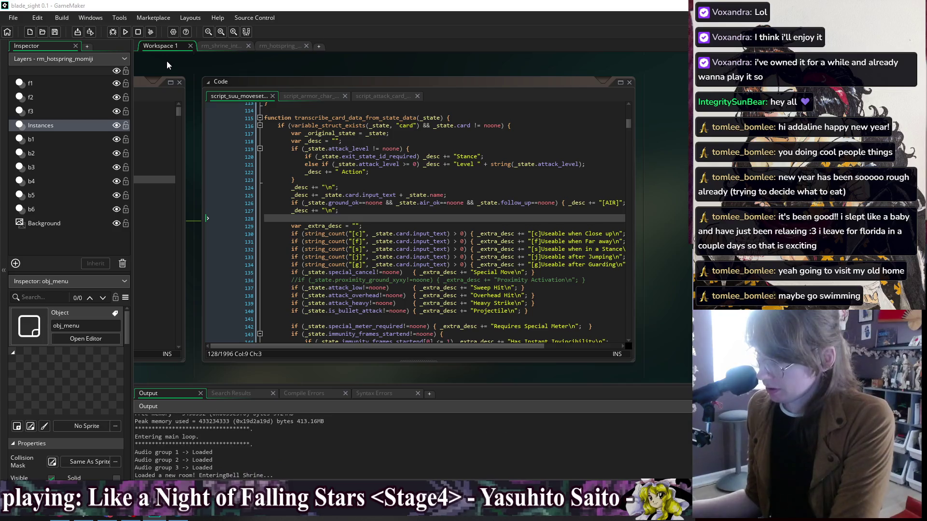
Open the pause menu's Skill List and read the Air Heavy Attack – Katana and Grab cards.
key(Escape)
key(Down)
key(Down)
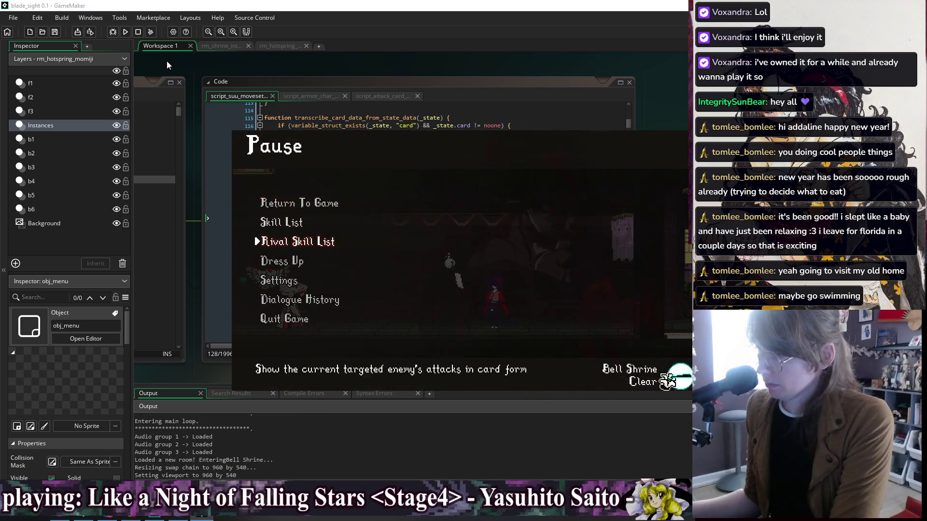
key(Up)
key(Return)
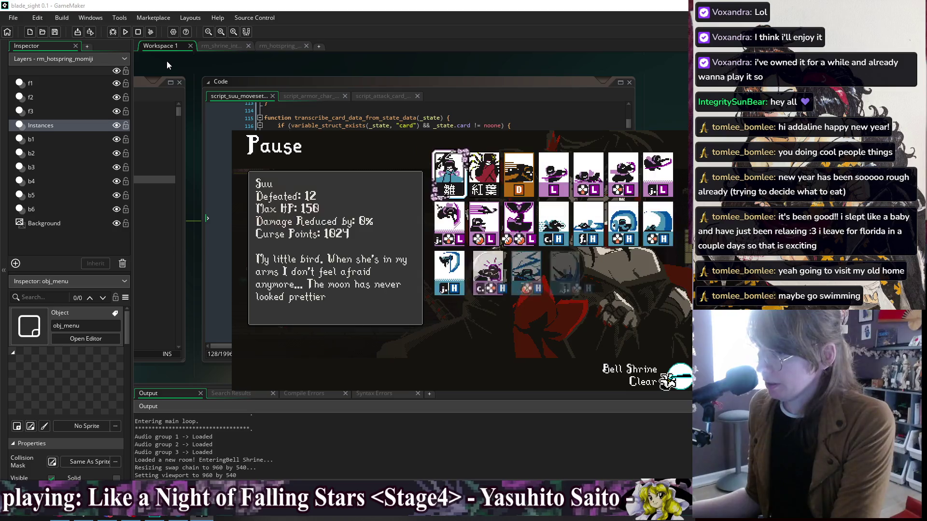
key(Right)
key(Right)
key(Down)
key(Left)
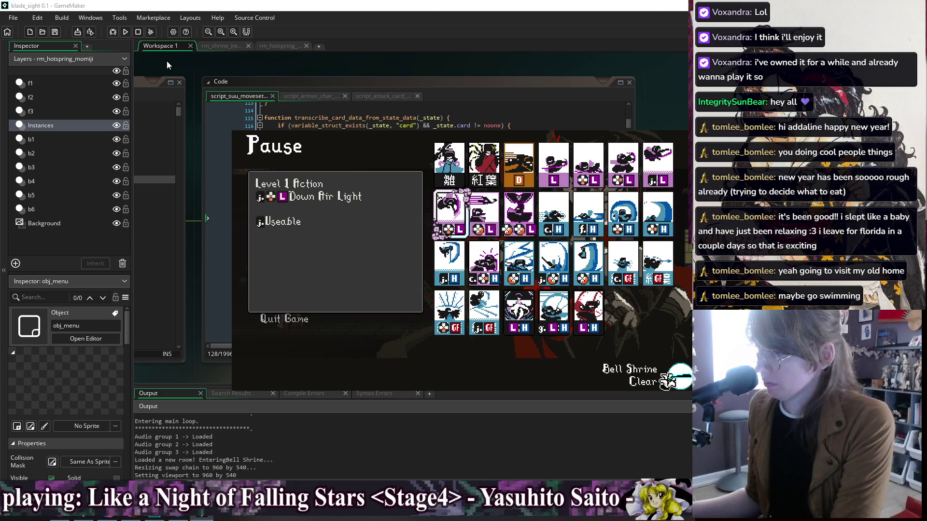
key(Left)
key(Down)
key(Down)
key(Up)
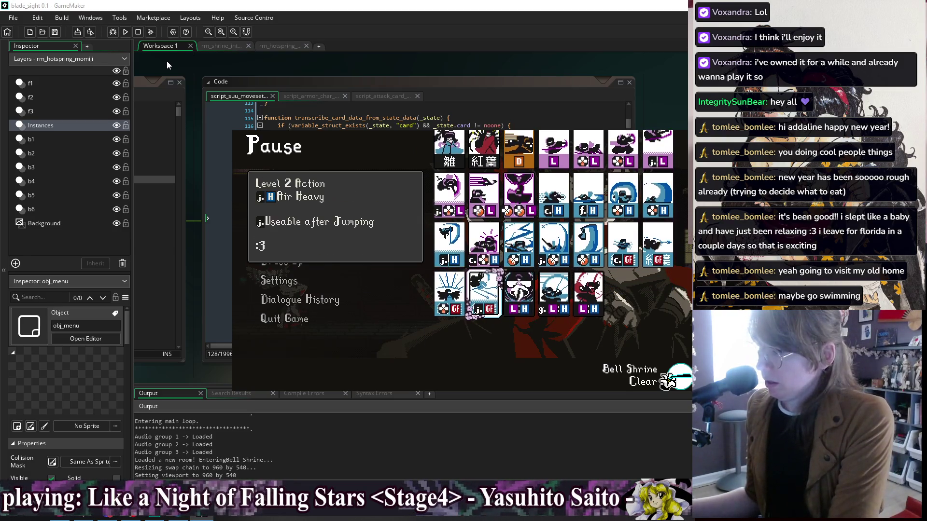
key(Right)
key(Left)
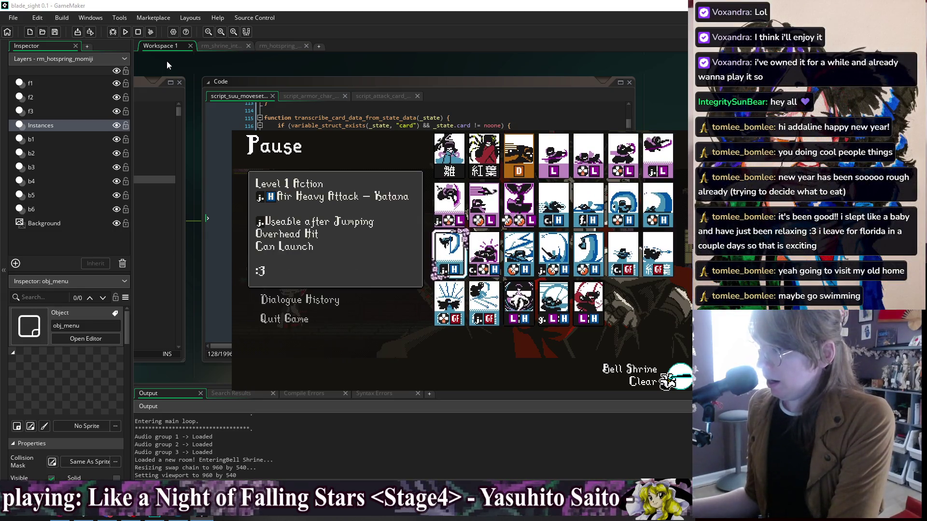
Check the Down Air Light, Heavy Attack – Katana and Dragon Slash cards, then close the game.
key(Escape)
key(Down)
key(Up)
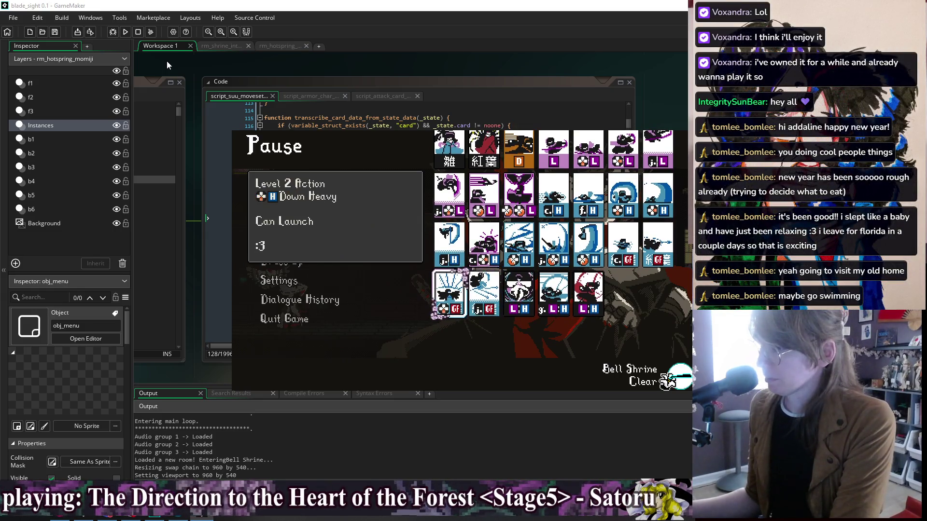
key(Left)
key(Up)
key(Right)
key(Right)
key(Right)
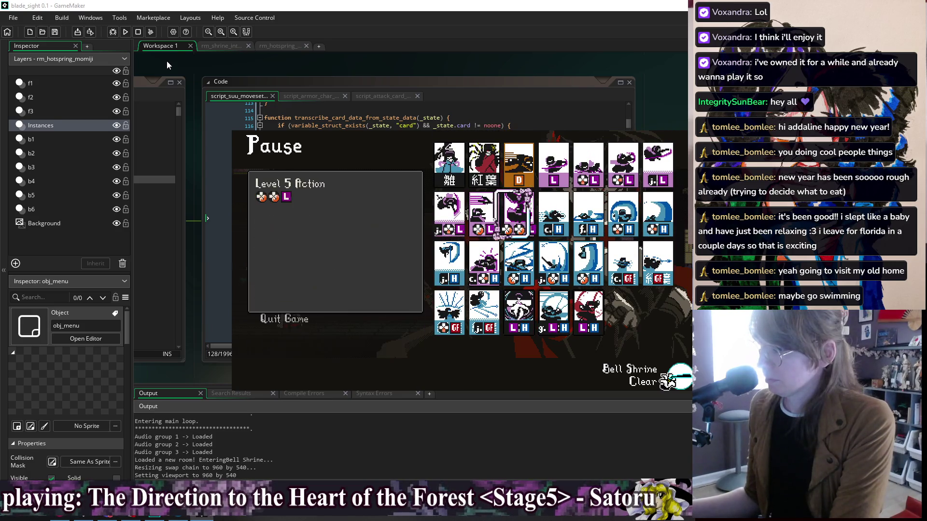
key(Down)
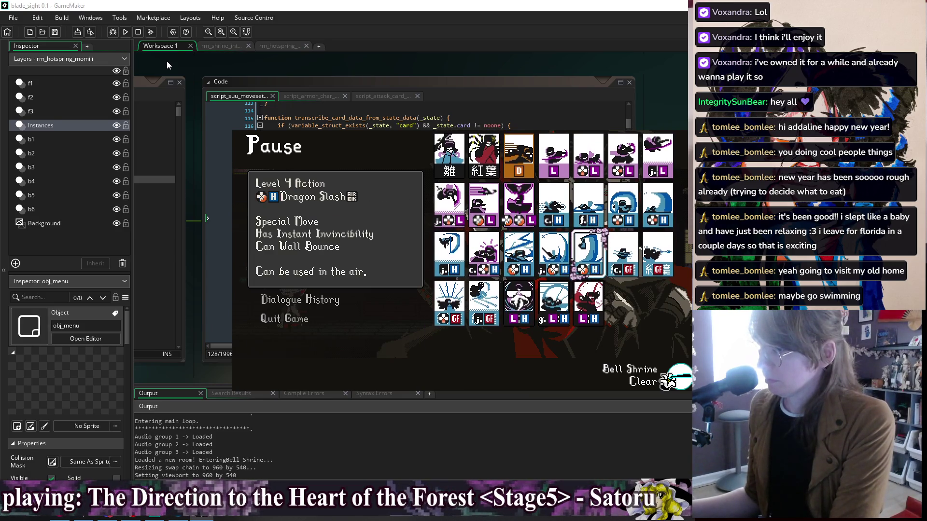
key(Escape)
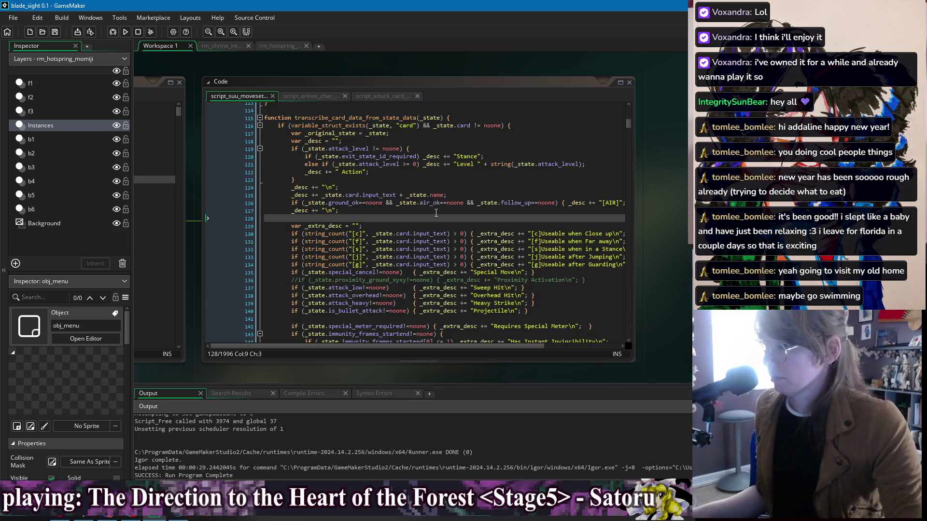
Search the project for the ':3' placeholder text.
scroll(430, 213, down, 10)
scroll(430, 213, down, 5)
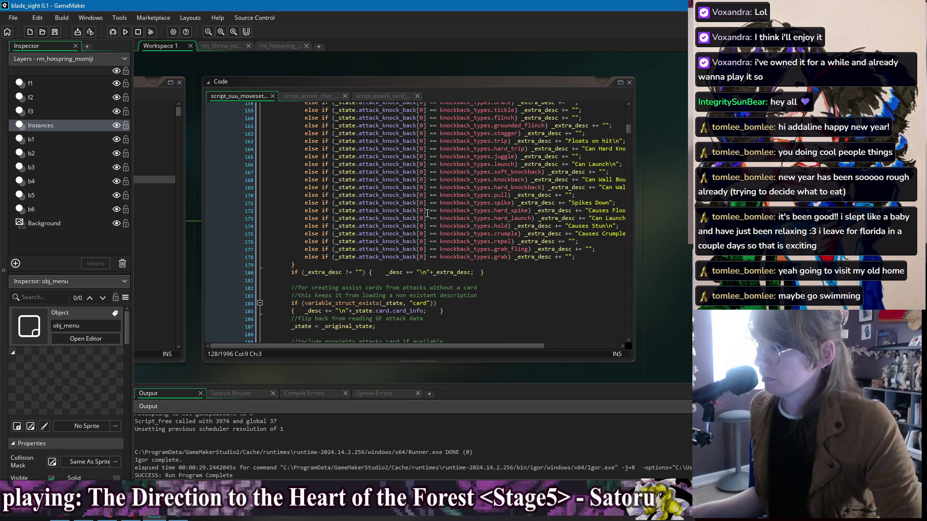
scroll(488, 308, down, 8)
scroll(486, 290, up, 17)
scroll(486, 288, up, 6)
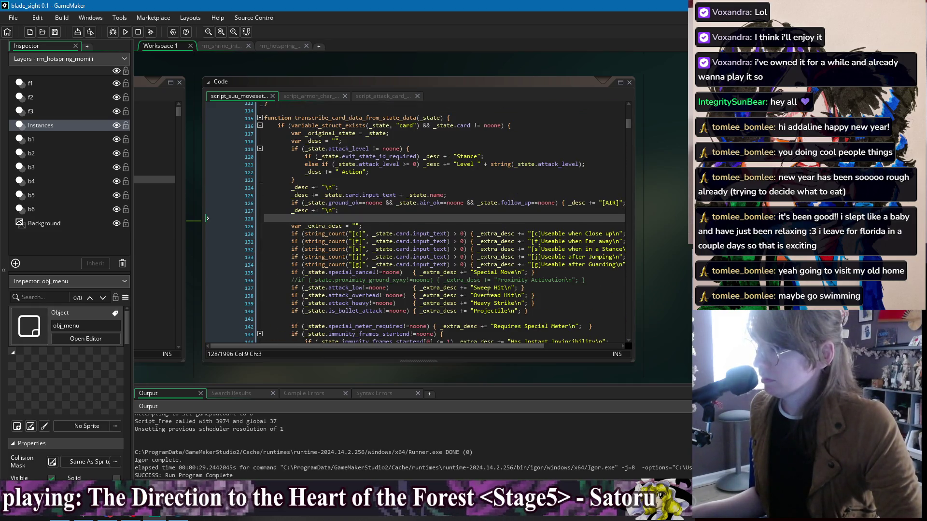
scroll(408, 233, up, 1)
key(ctrl+shift+f)
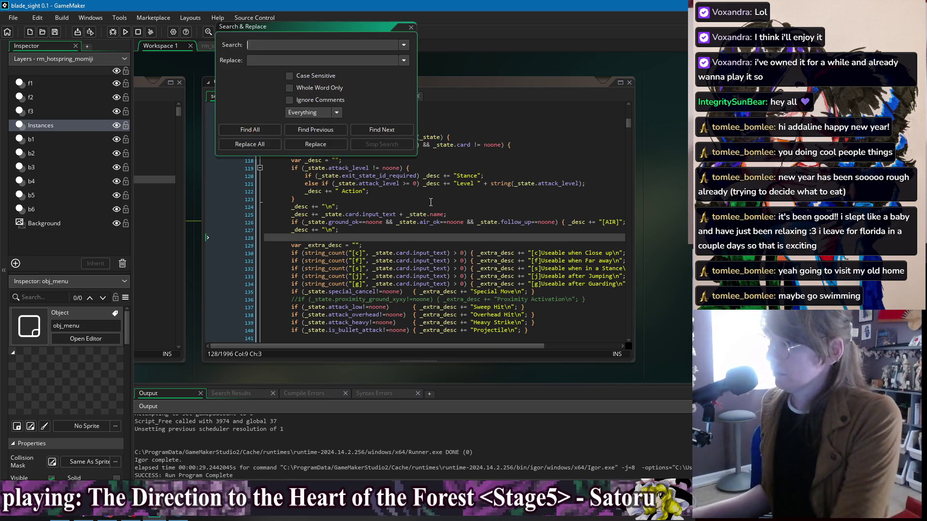
key(Return)
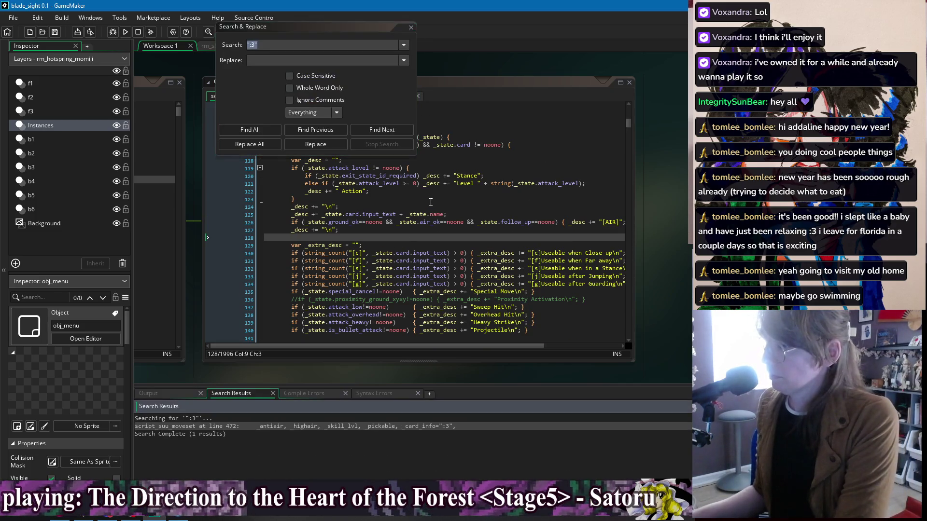
At line 472, replace the ':3' default of _card_info with an empty string.
double_click(412, 428)
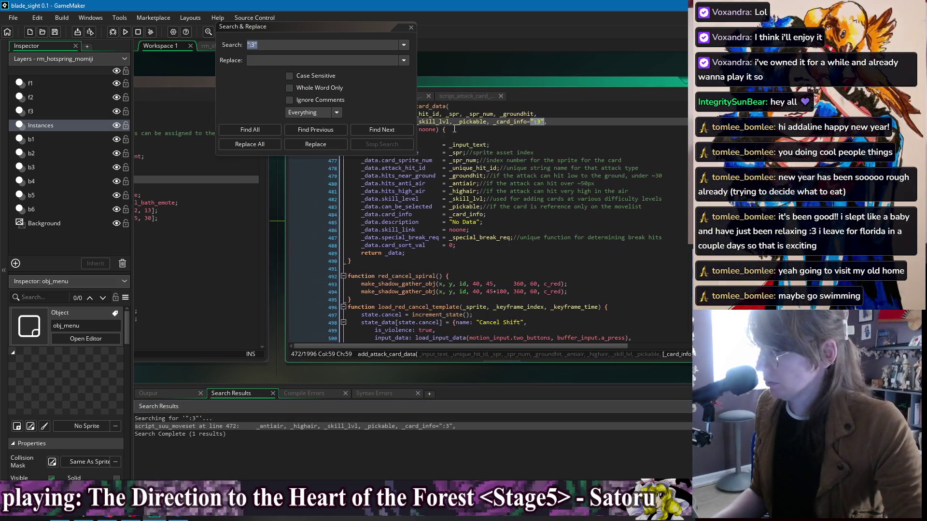
click(411, 28)
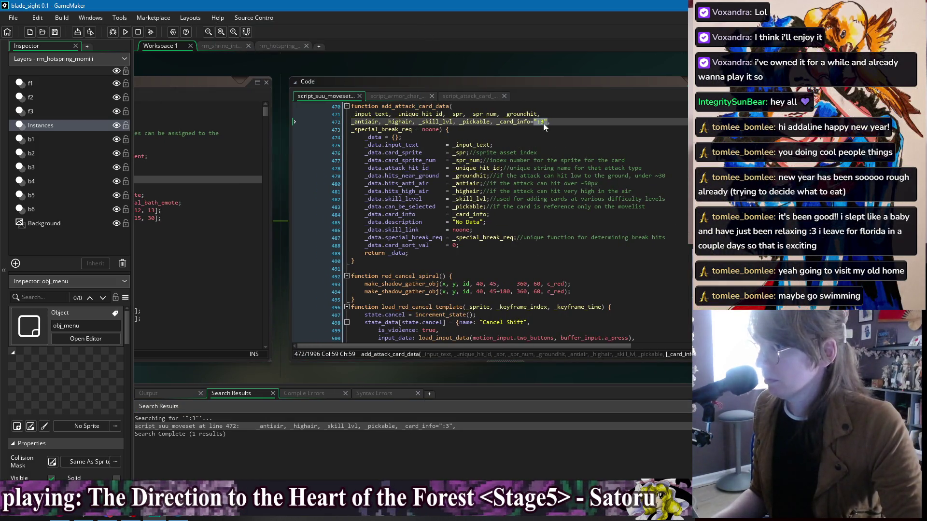
text(")
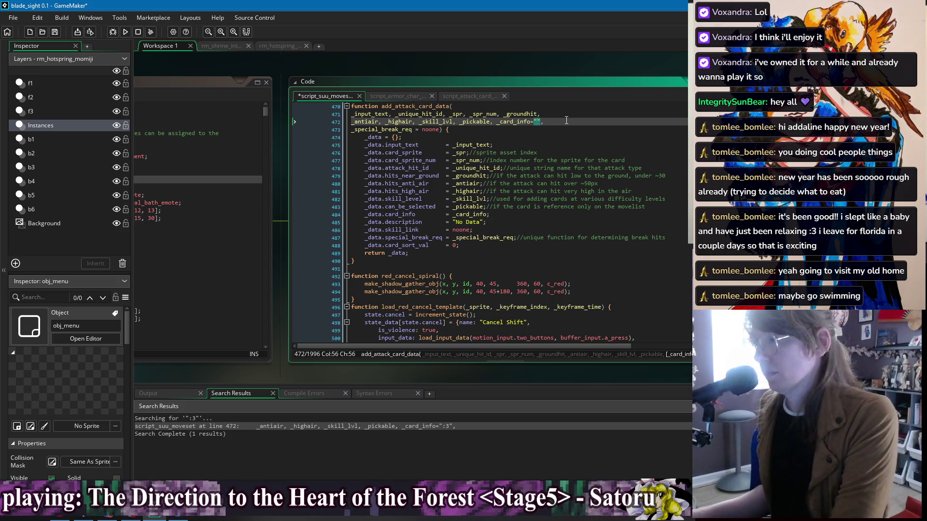
click(562, 135)
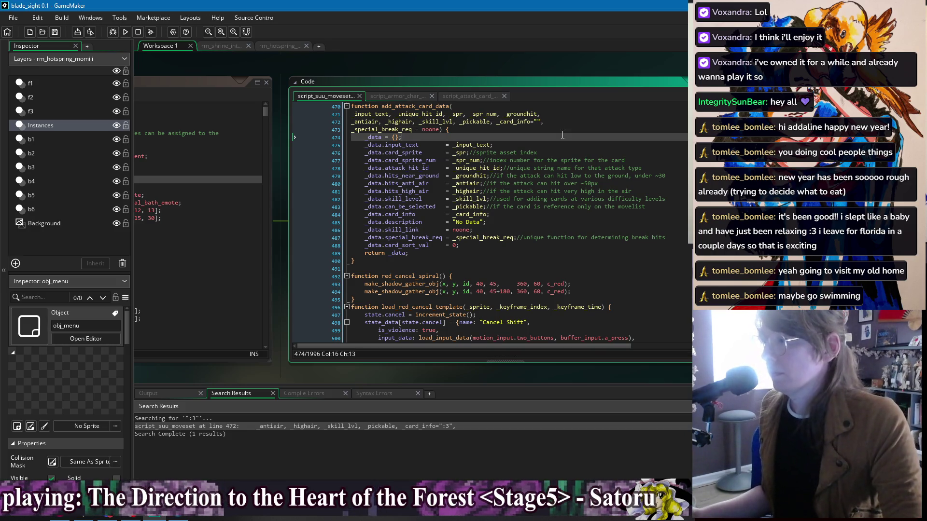
Run the game, pause it, and open the Rival Skill List card grid.
click(125, 33)
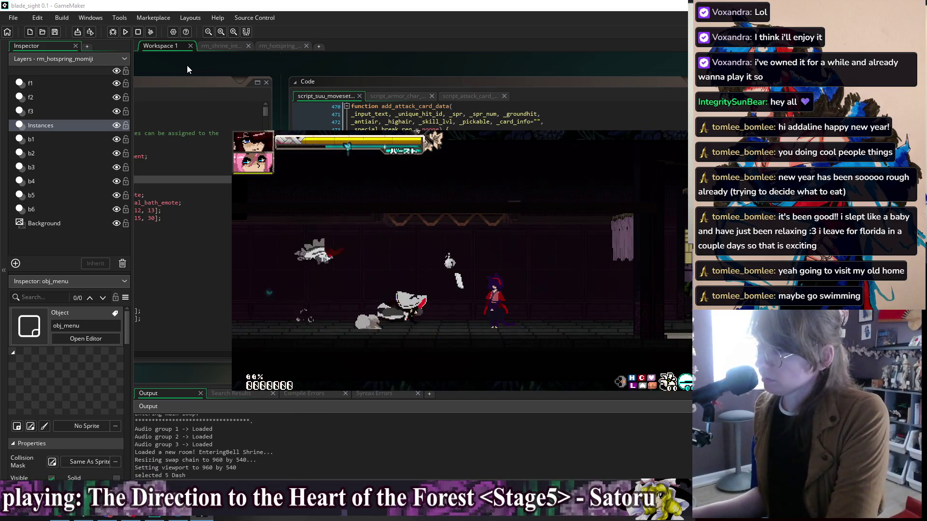
key(Escape)
key(Down)
key(Down)
key(Return)
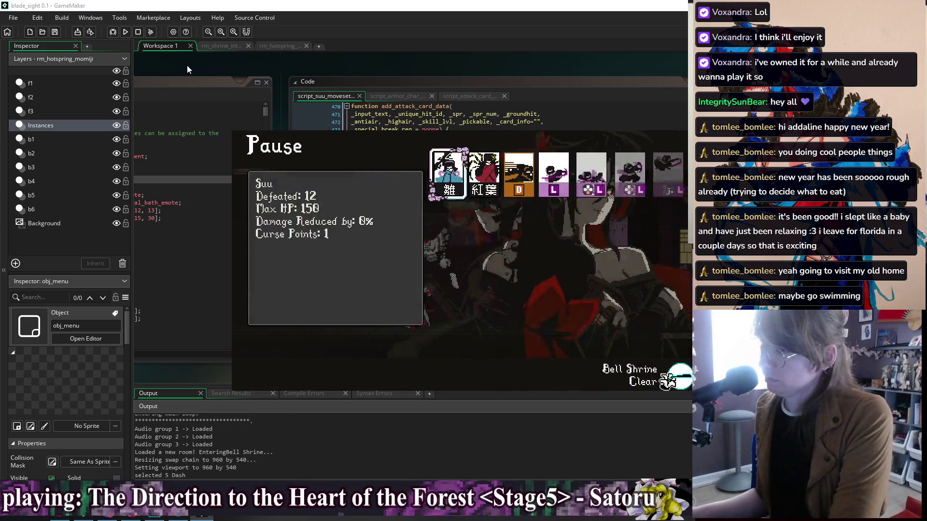
Read the input-symbol descriptions on the Drop Slash, Burst, Grab and Kickthrow cards.
key(Down)
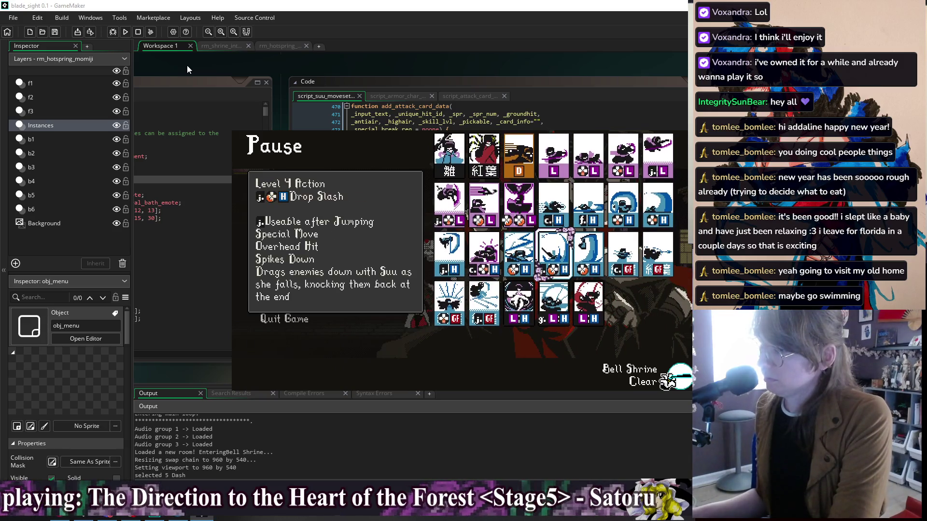
key(Down)
key(Left)
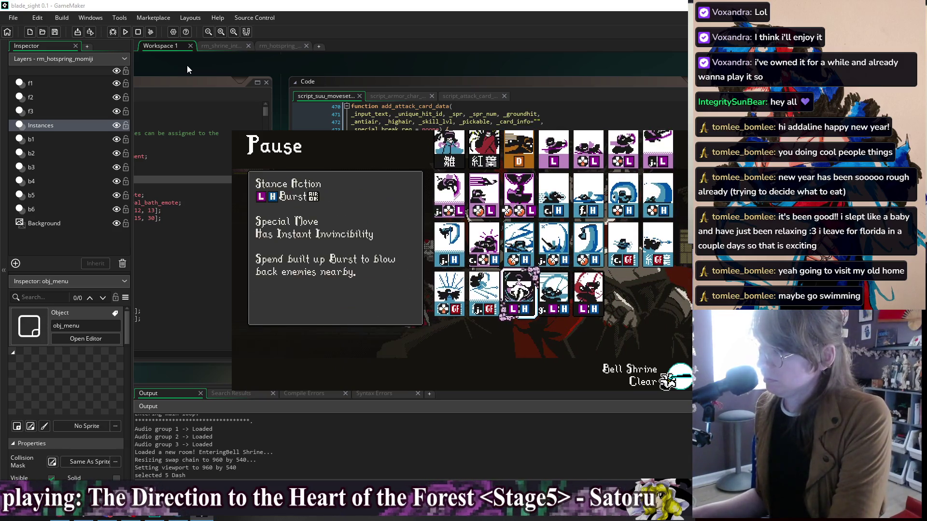
key(Up)
key(Right)
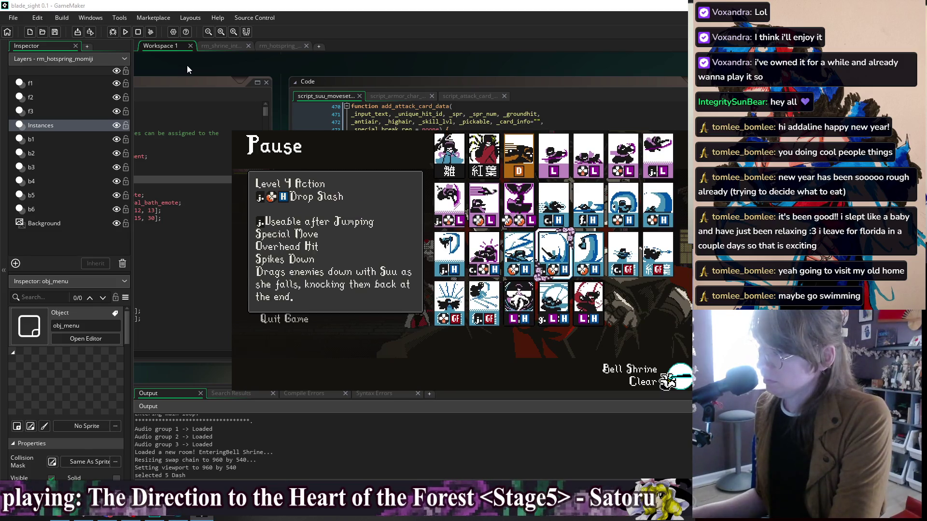
key(Left)
key(Right)
key(Left)
key(Left)
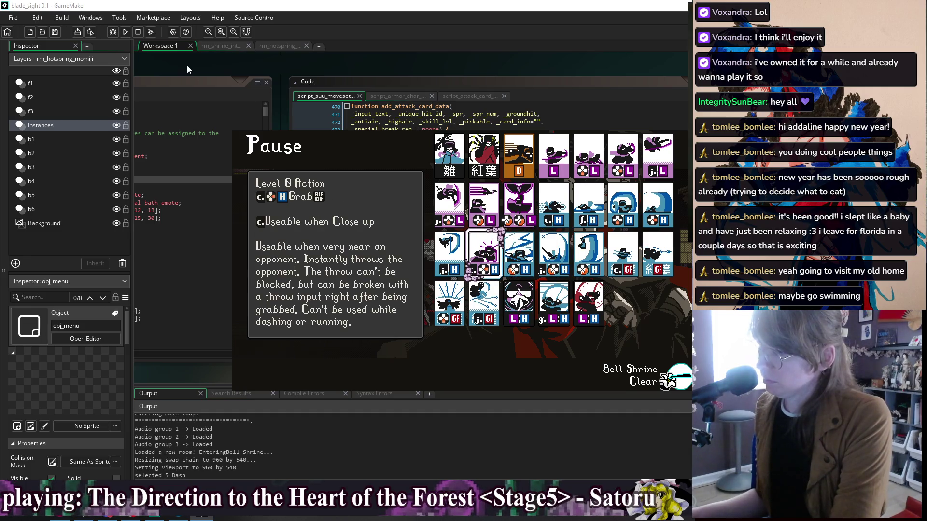
key(Left)
key(Right)
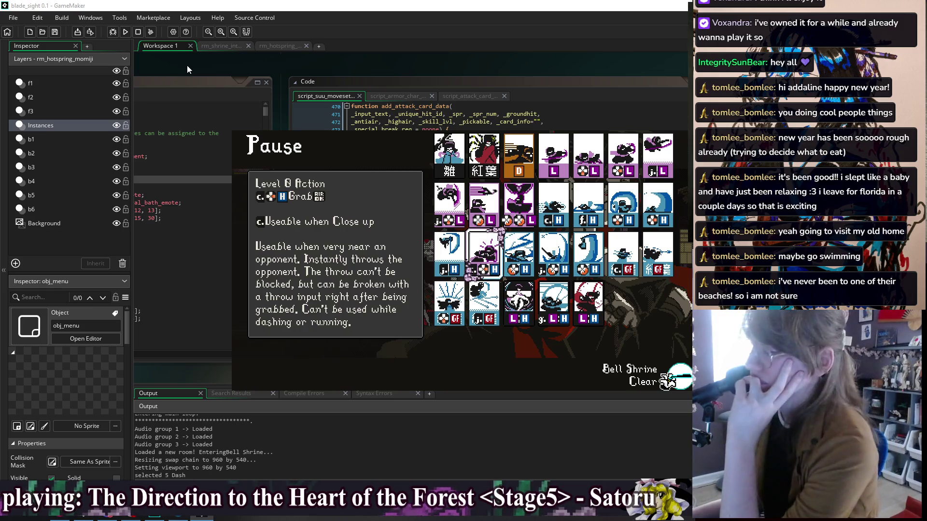
key(Right)
key(Left)
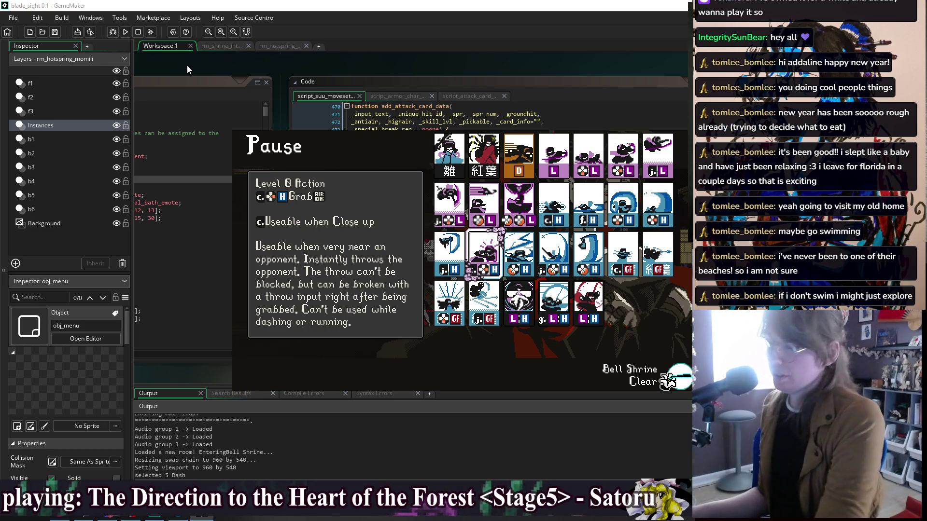
Compare the Dragon Slash, Quickdraw and close/far Heavy Attack – Katana cards, then close the game.
key(Right)
key(Right)
key(Right)
key(Left)
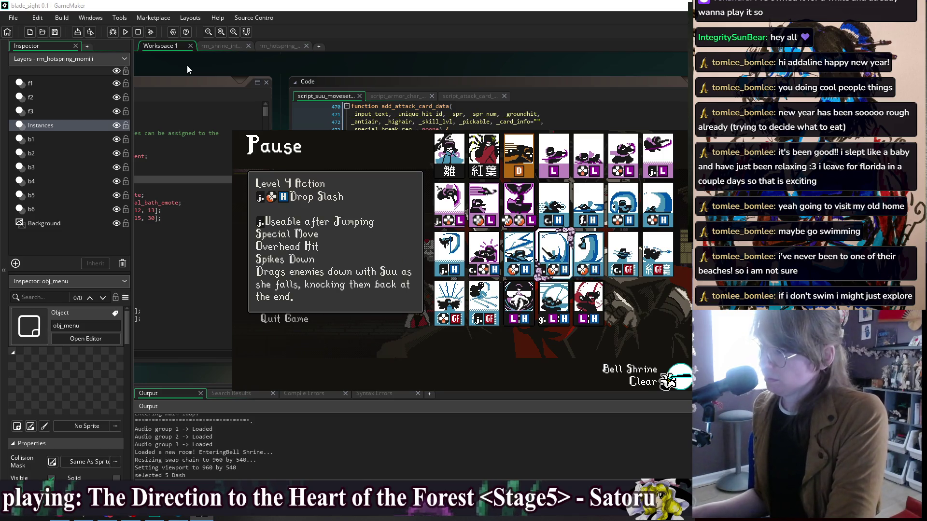
key(Left)
key(Right)
key(Left)
key(Left)
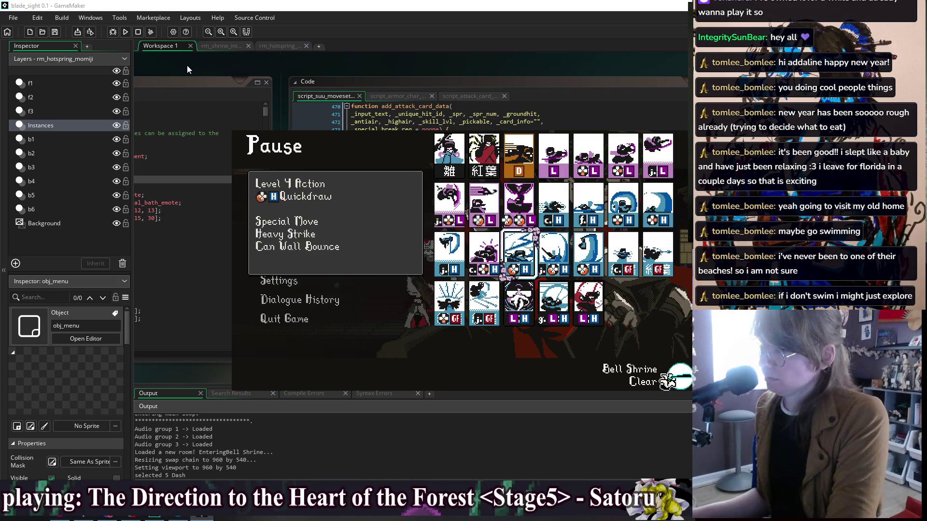
key(Up)
key(Right)
key(Right)
key(Left)
key(Right)
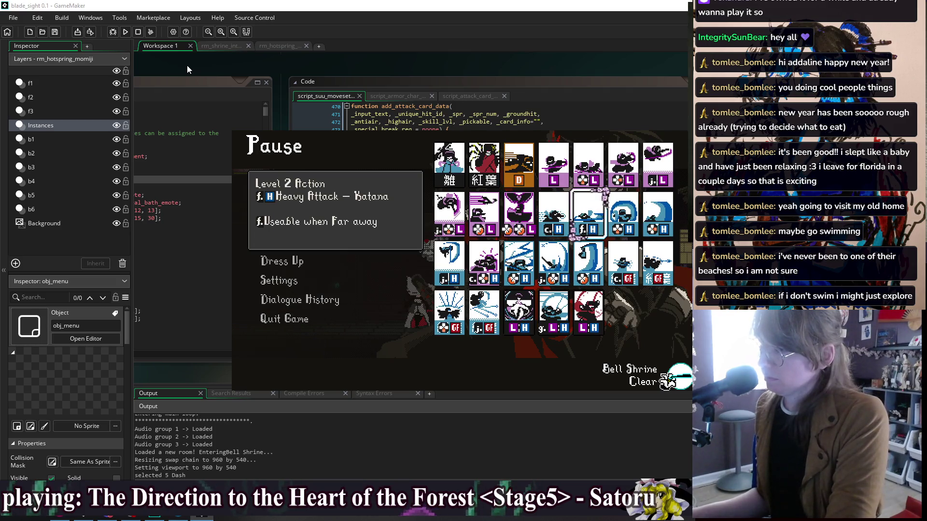
key(Left)
key(Right)
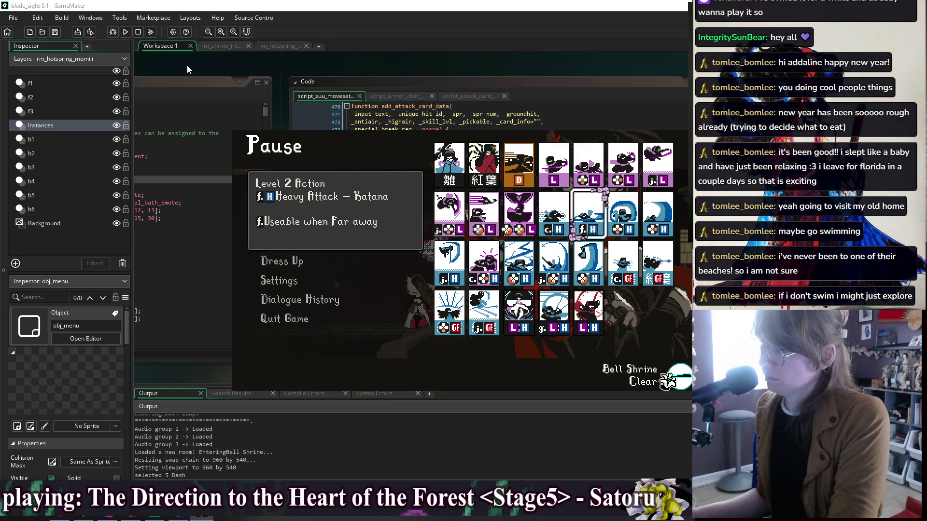
key(Left)
key(Right)
key(Left)
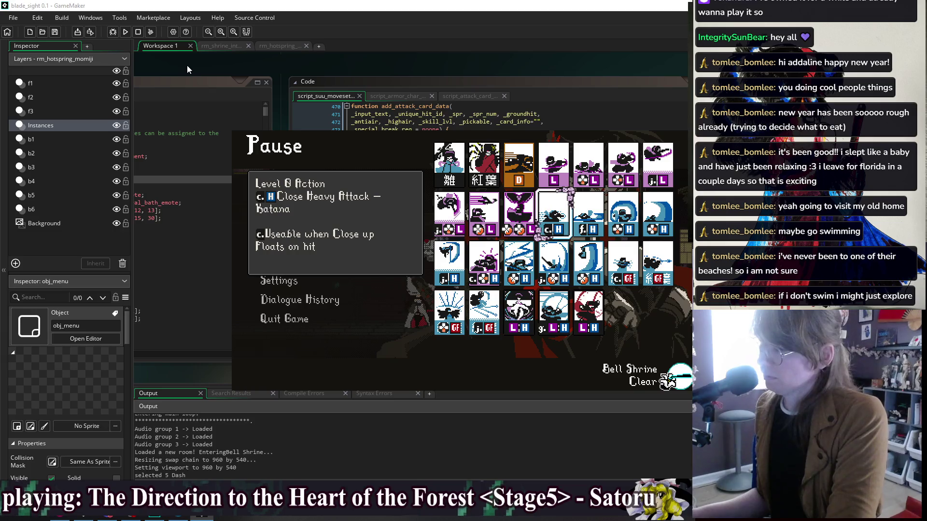
key(Down)
key(Left)
key(Right)
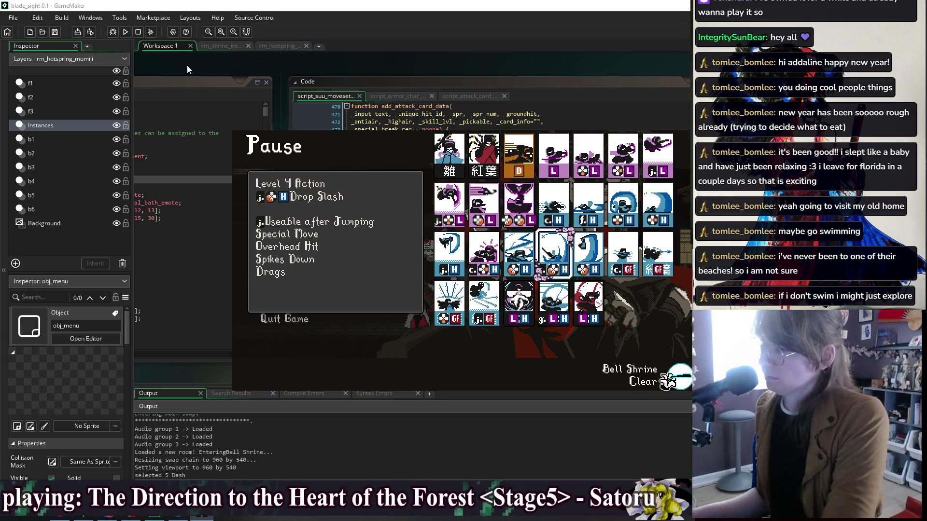
key(Up)
key(Right)
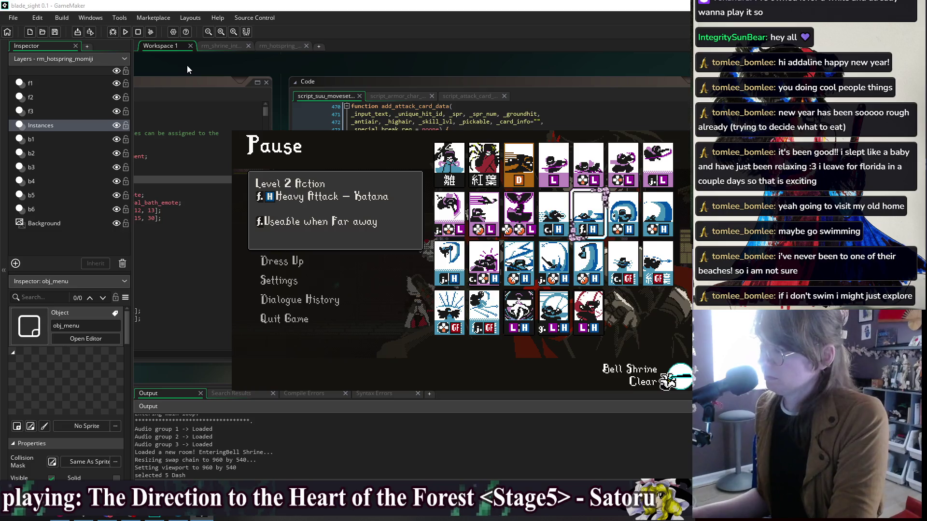
key(Escape)
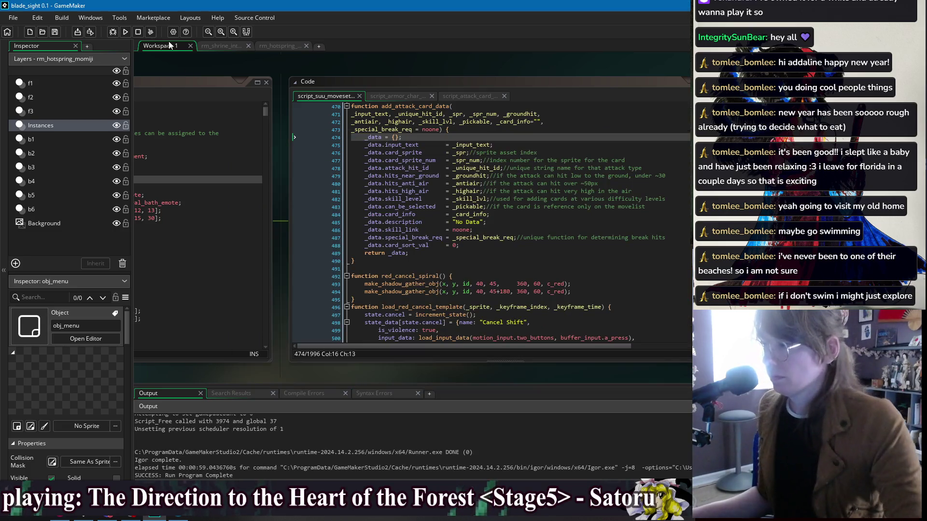
Switch through the open windows to the attack card script and look over its code.
right_click(273, 62)
mouse_move(280, 76)
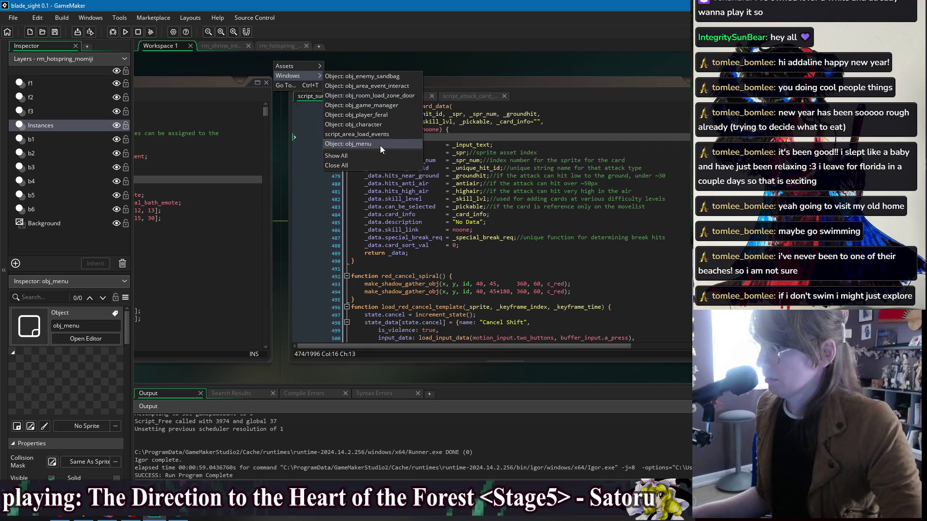
click(499, 74)
click(411, 97)
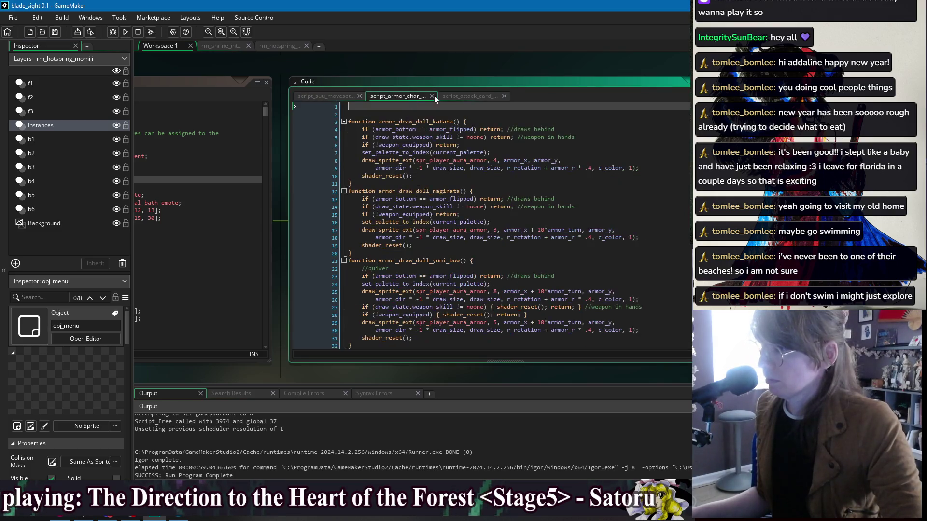
click(454, 96)
scroll(435, 222, down, 4)
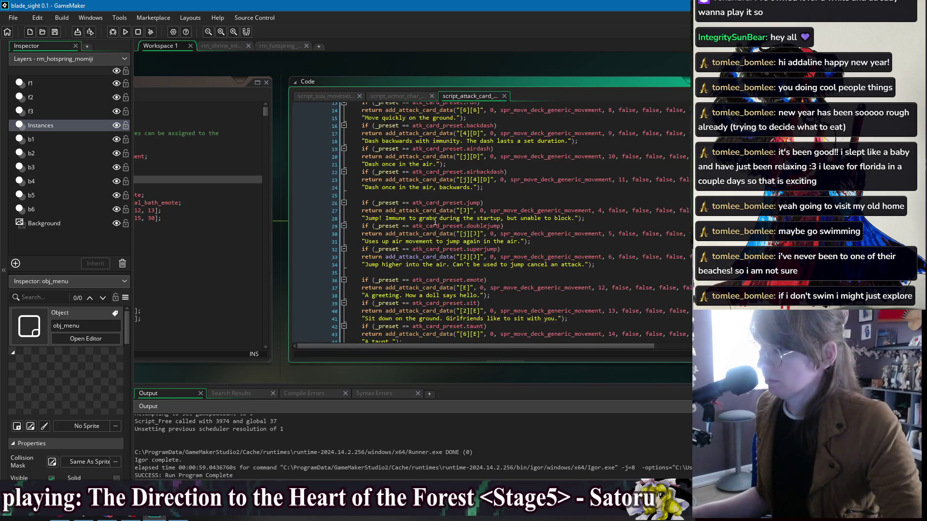
scroll(469, 276, up, 3)
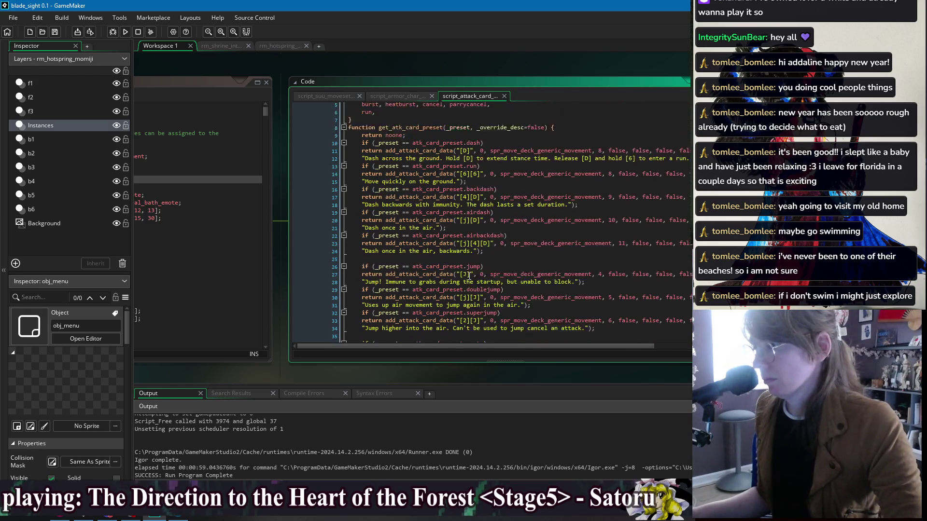
scroll(470, 227, up, 1)
scroll(468, 198, down, 6)
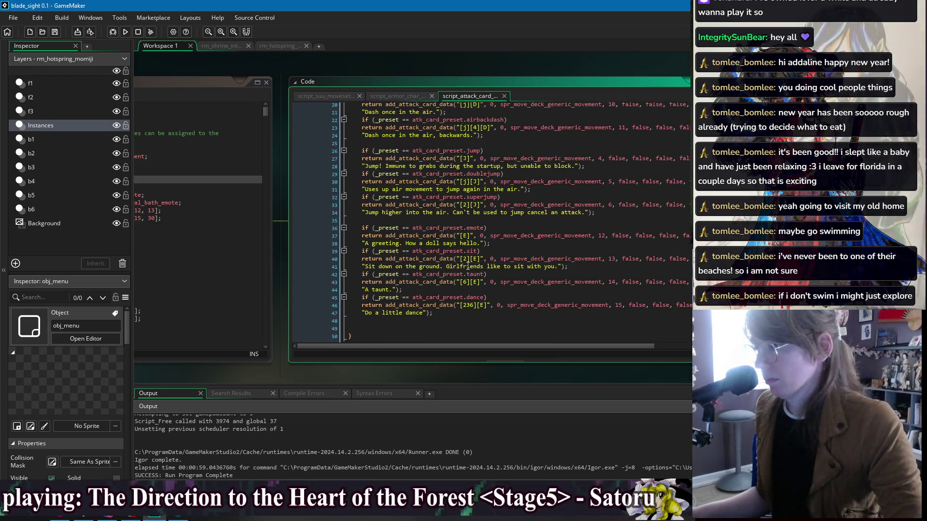
click(456, 322)
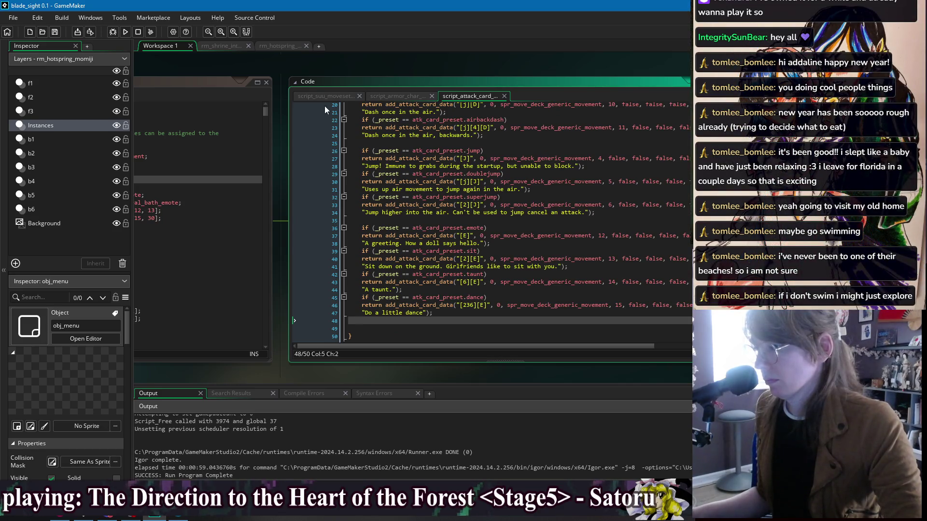
scroll(271, 68, left, 5)
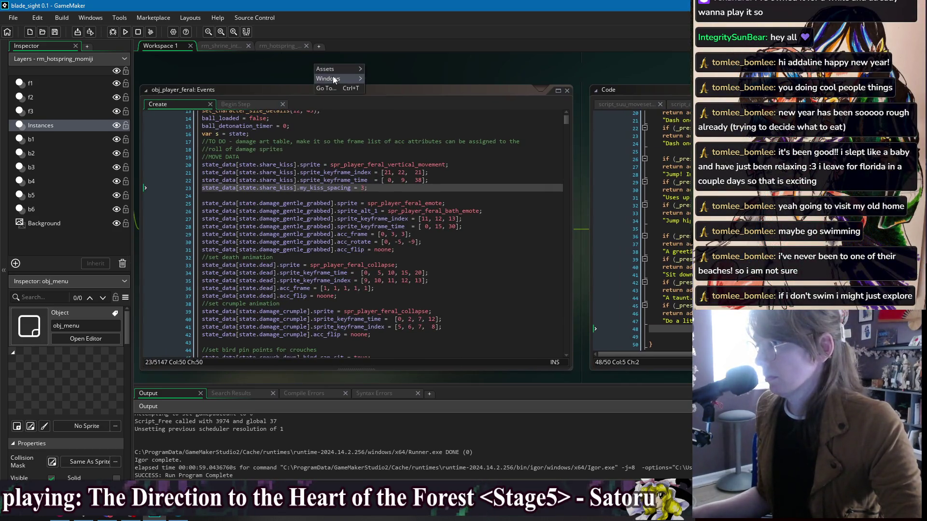
In obj_player_feral's events, search 'grab' to reach the grab's add_attack_card_data call.
mouse_move(333, 79)
click(430, 121)
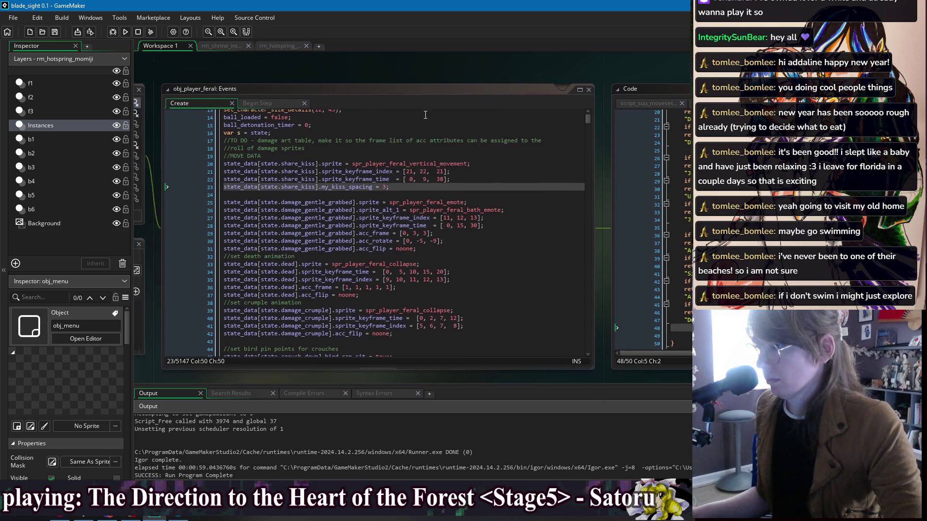
click(429, 140)
key(ctrl+f)
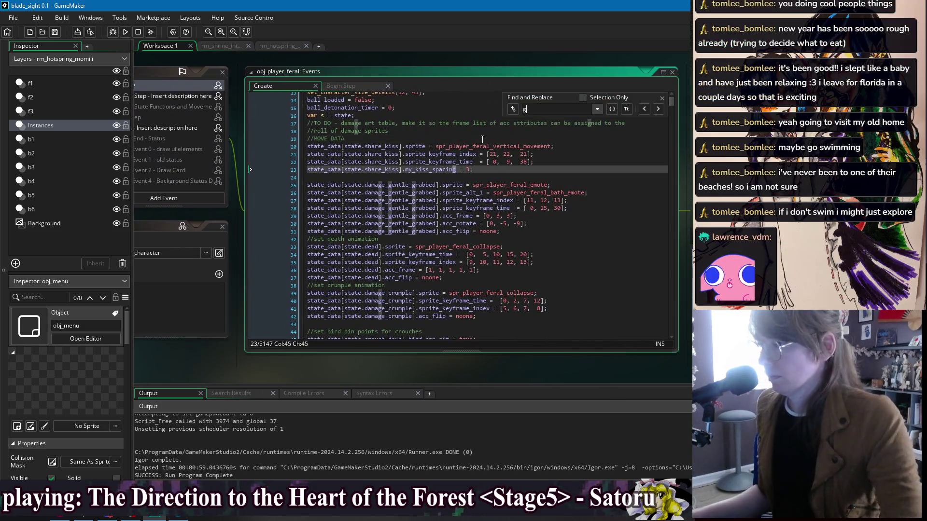
text(grab)
key(Return)
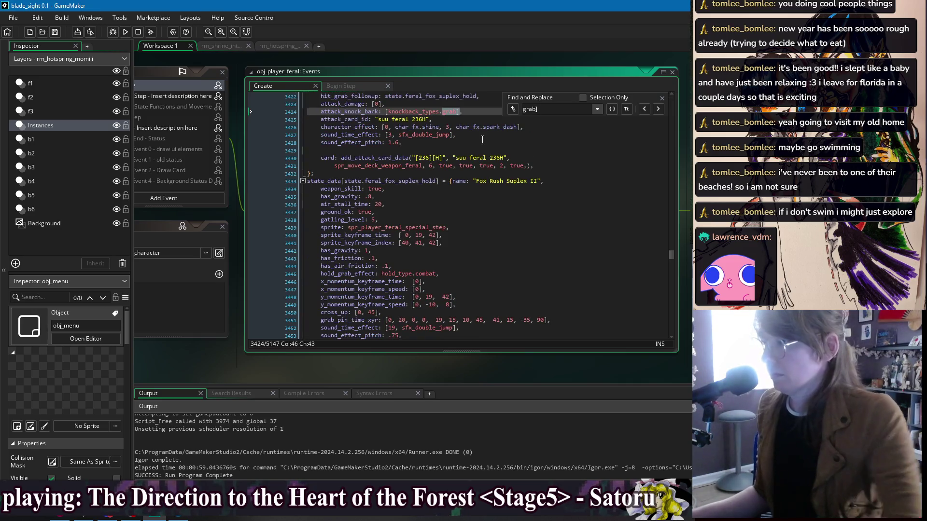
scroll(483, 140, up, 2)
key(Escape)
scroll(460, 192, up, 3)
scroll(460, 193, up, 2)
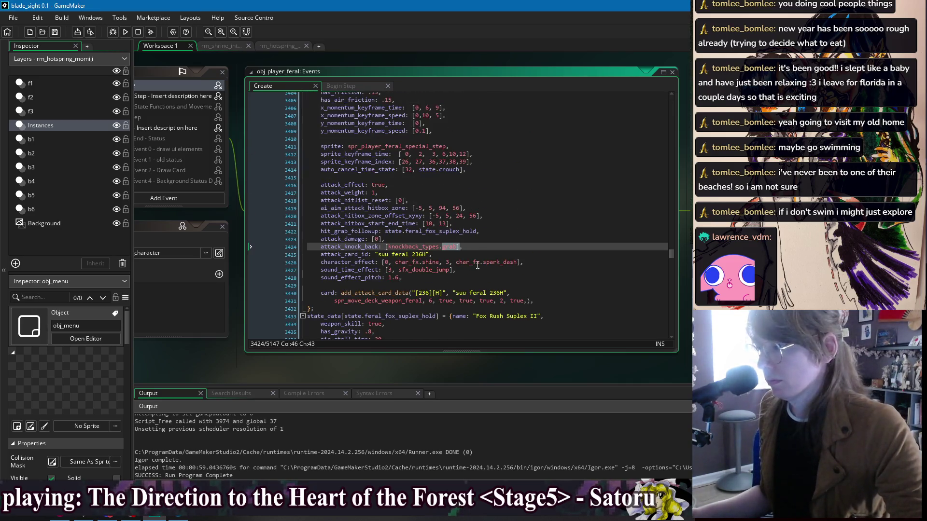
click(403, 301)
click(396, 295)
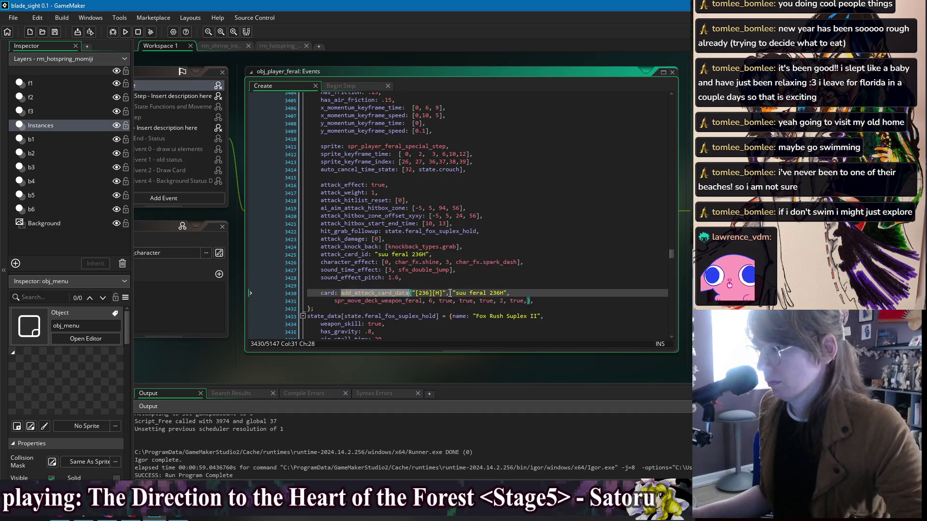
scroll(342, 150, up, 5)
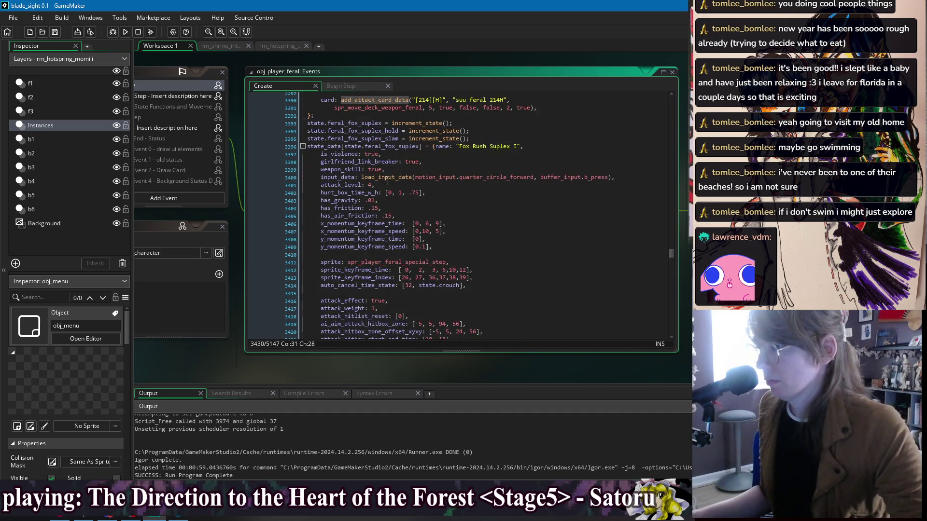
Search 'grab_temp' to locate the load_grab_template call.
click(481, 162)
key(ctrl+f)
text(grab_temp)
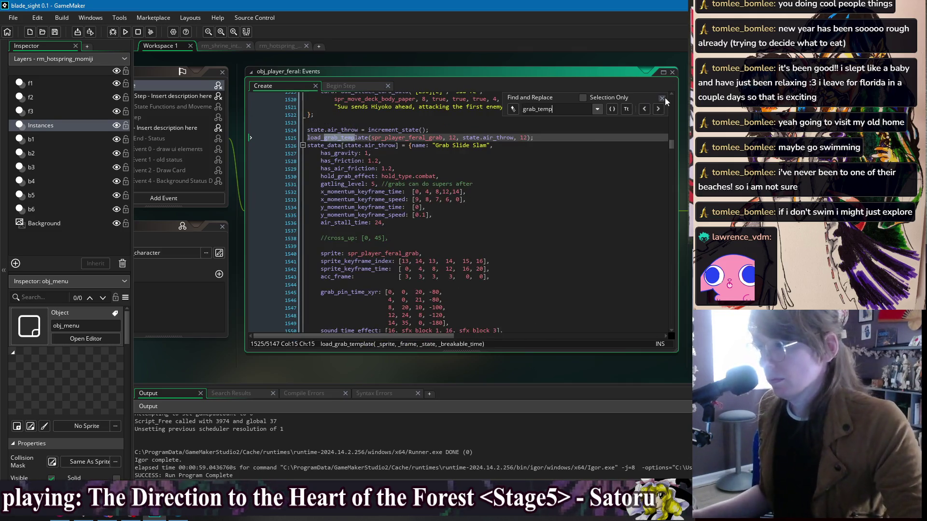
key(Escape)
click(334, 138)
Jump to the load_grab_template definition and scroll down to the grab card data.
middle_click(334, 138)
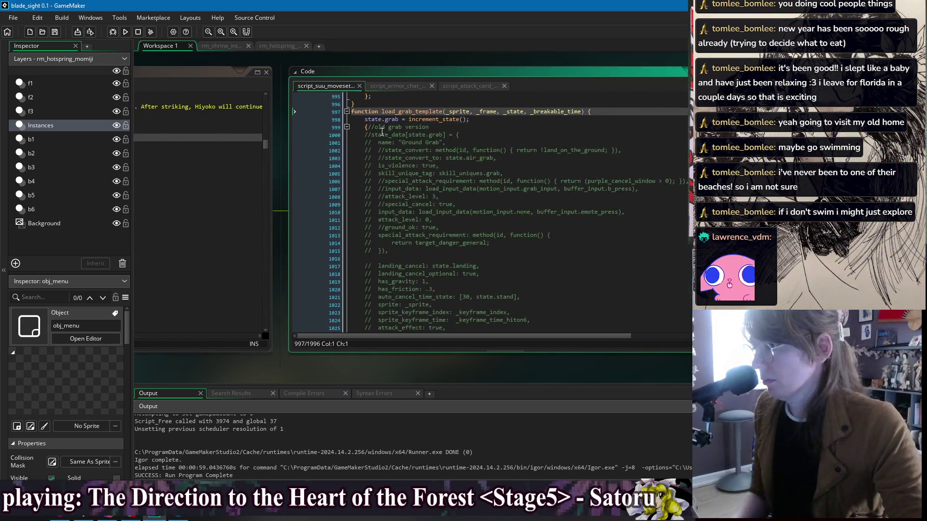
click(366, 127)
scroll(381, 144, down, 18)
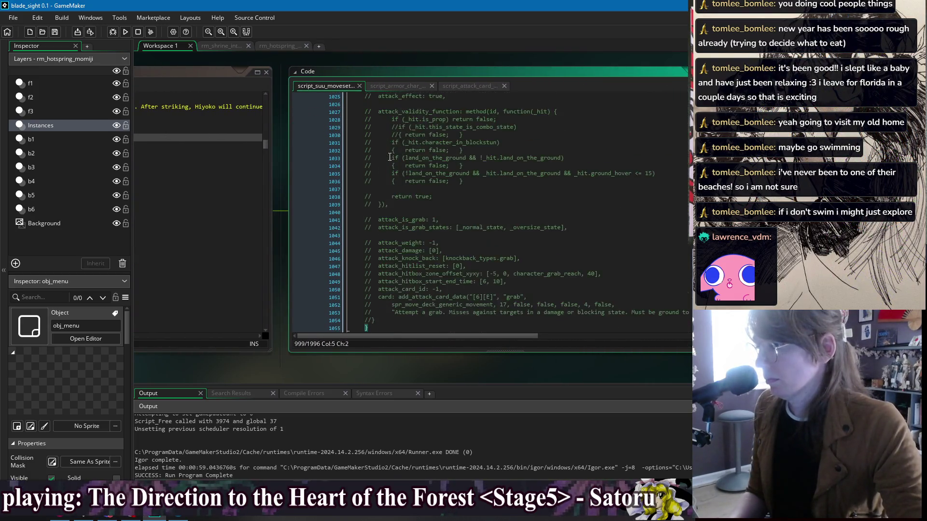
click(368, 135)
scroll(469, 173, down, 12)
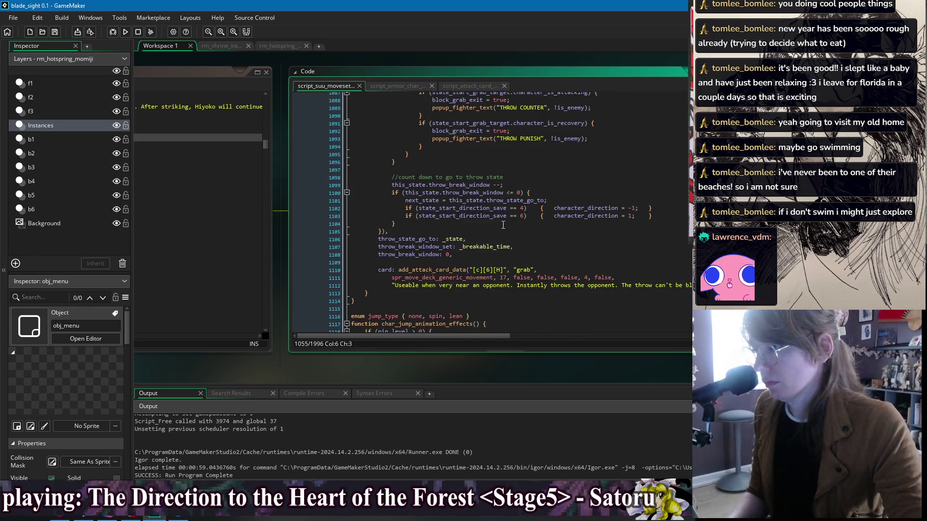
scroll(503, 225, up, 2)
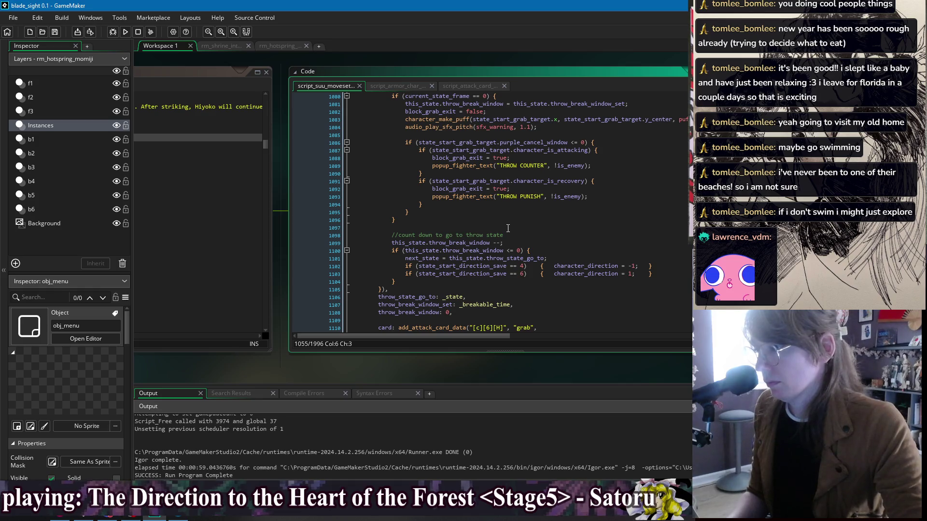
scroll(508, 229, up, 2)
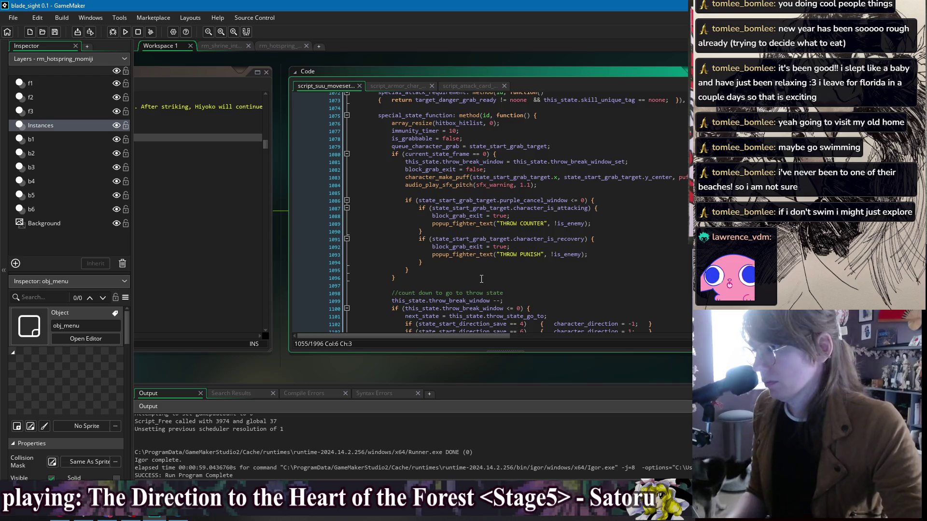
scroll(508, 227, down, 2)
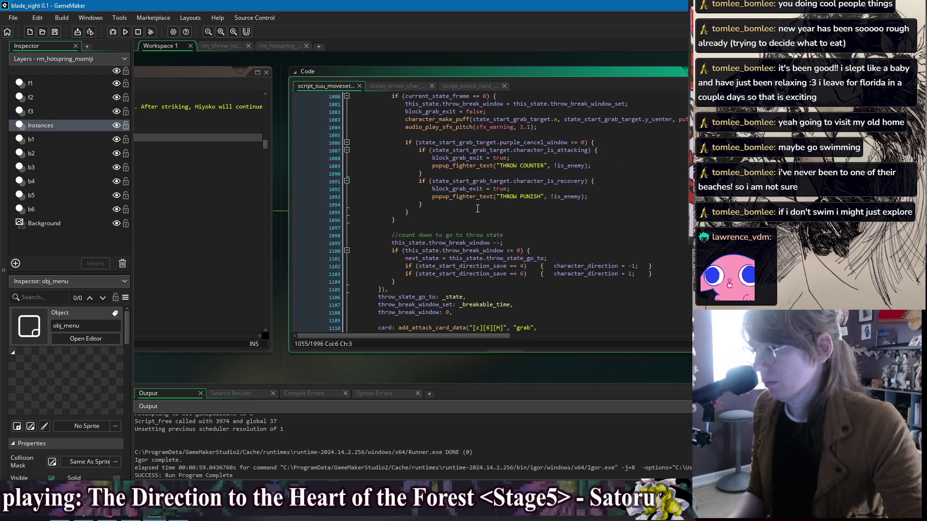
scroll(477, 208, down, 2)
scroll(456, 236, down, 2)
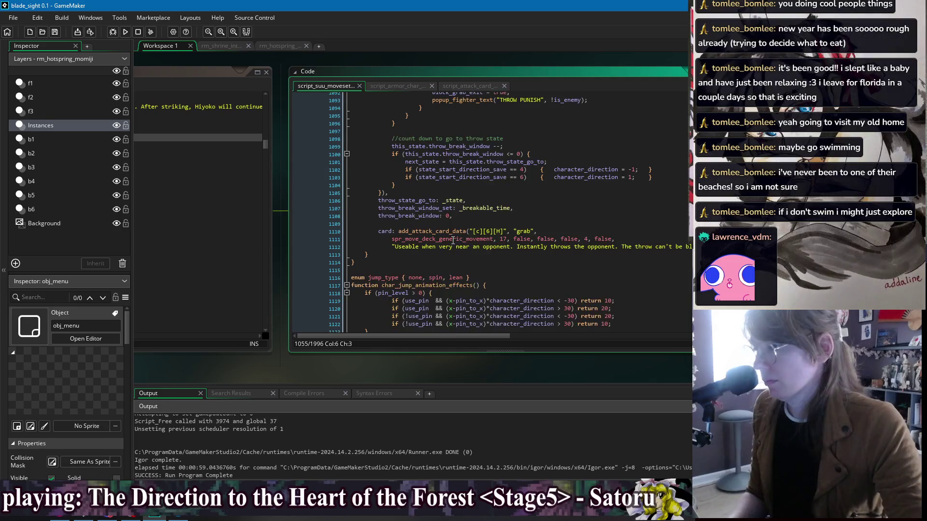
Open spr_move_deck_generic_movement from the grab card's sprite argument.
click(464, 227)
click(502, 270)
click(544, 228)
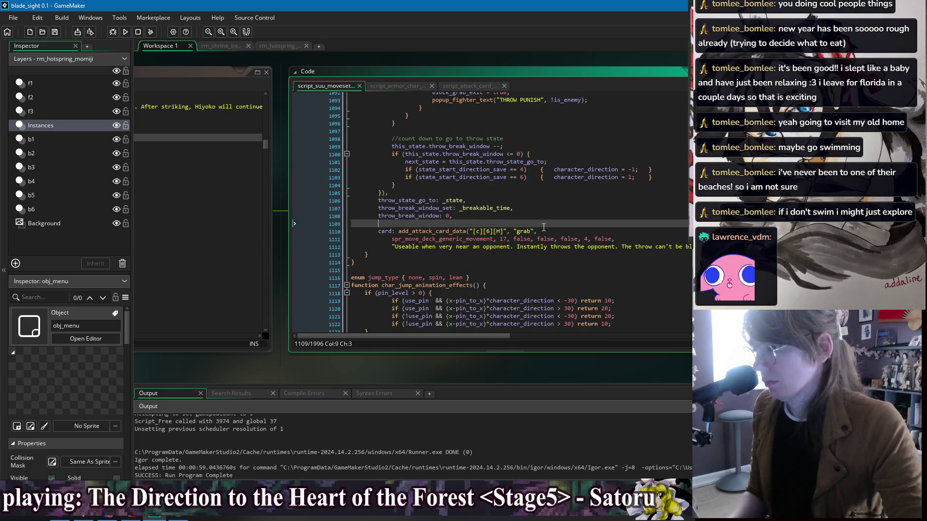
click(439, 239)
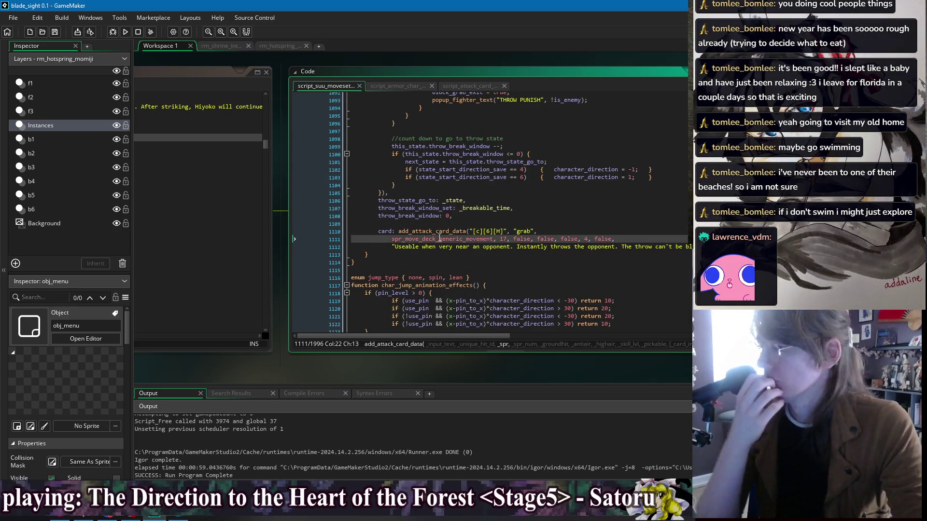
middle_click(464, 240)
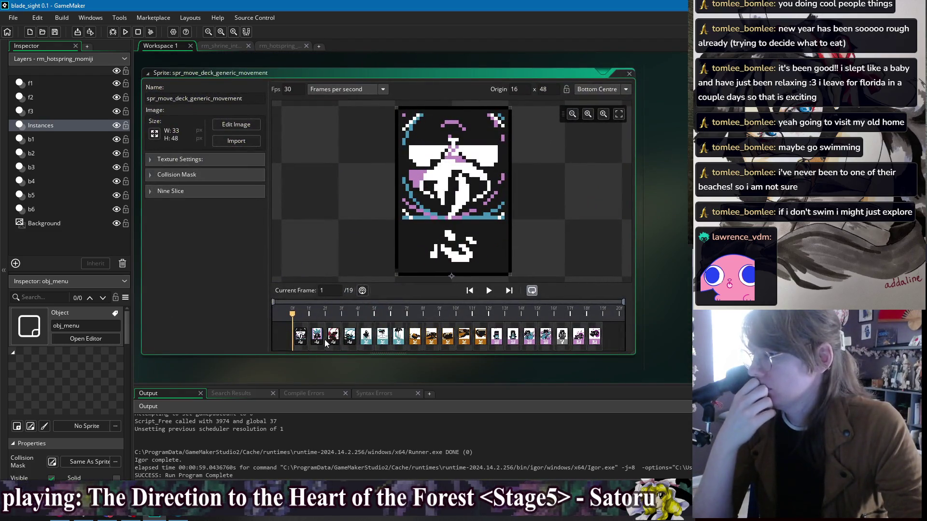
Compare frame 17 with frame 19, then open frame 19's purple grab card in the Image Editor.
click(581, 344)
click(589, 344)
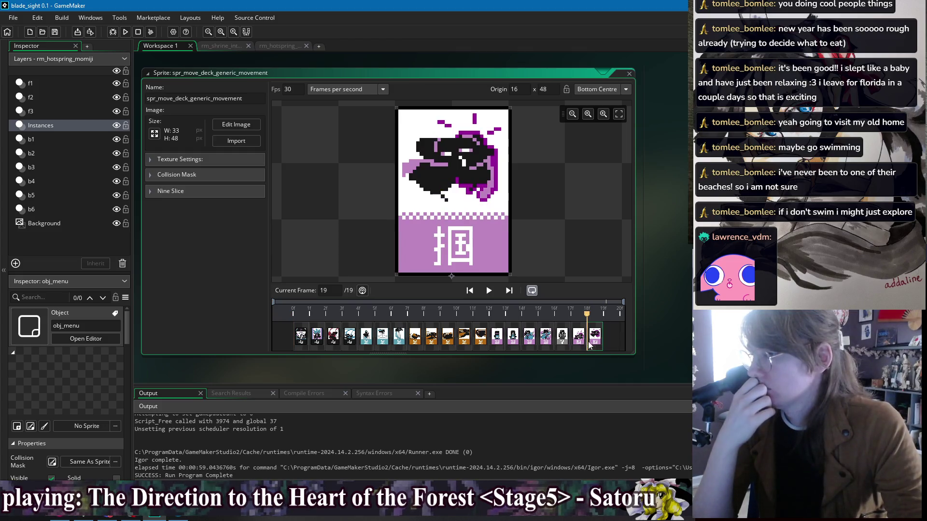
click(581, 344)
click(593, 344)
click(579, 342)
click(579, 342)
click(596, 343)
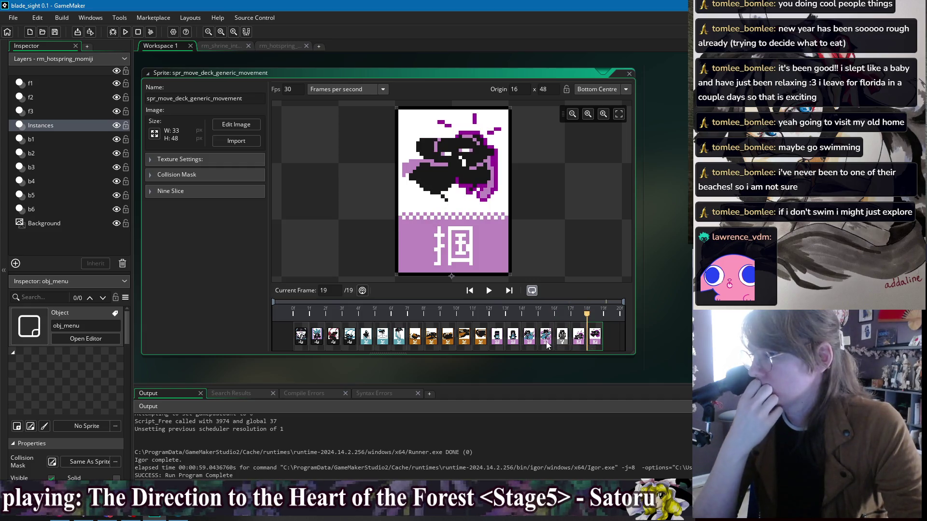
click(567, 342)
click(595, 342)
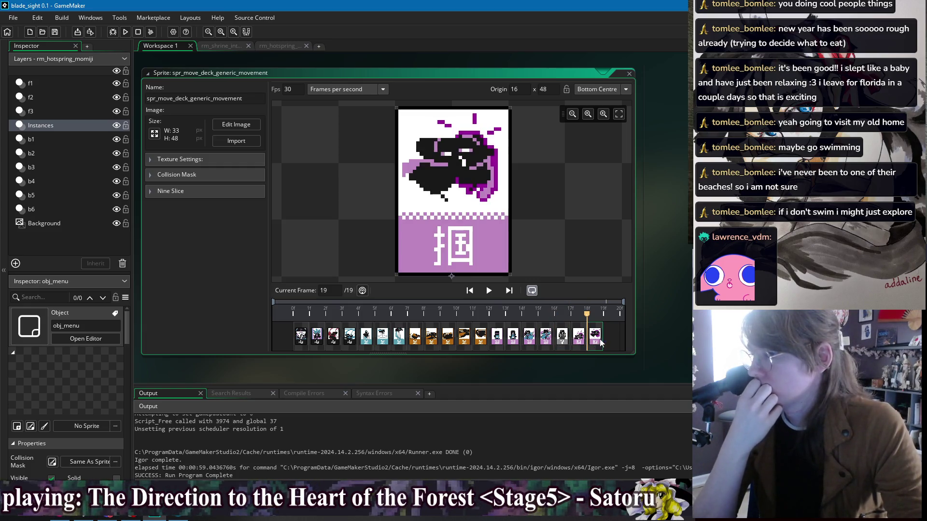
double_click(595, 342)
scroll(496, 91, down, 5)
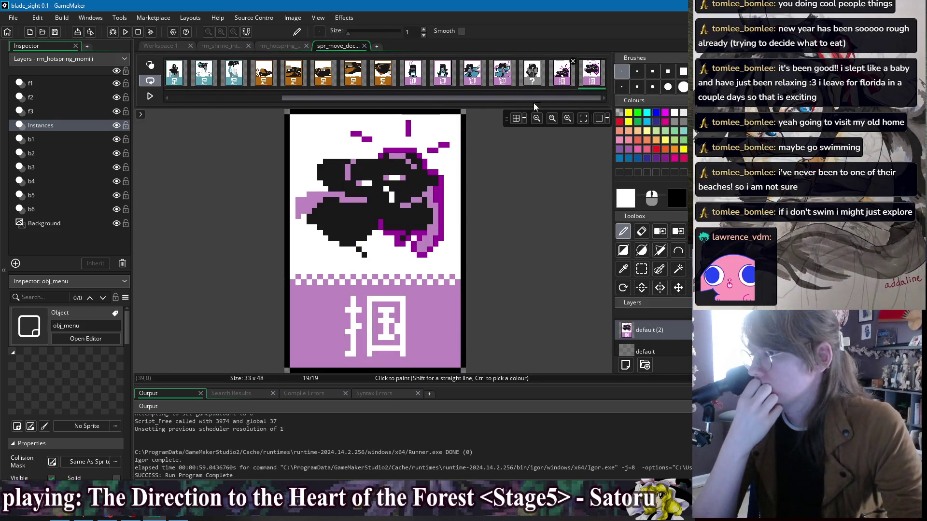
Rectangle-select the upper card art and nudge it with the arrow keys.
key(s)
drag(298, 118, 361, 156)
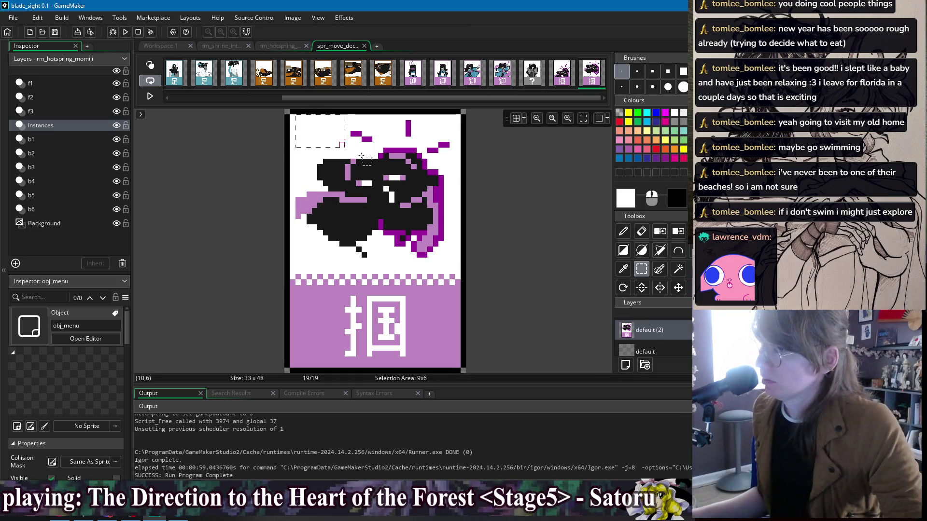
key(Down)
key(Down)
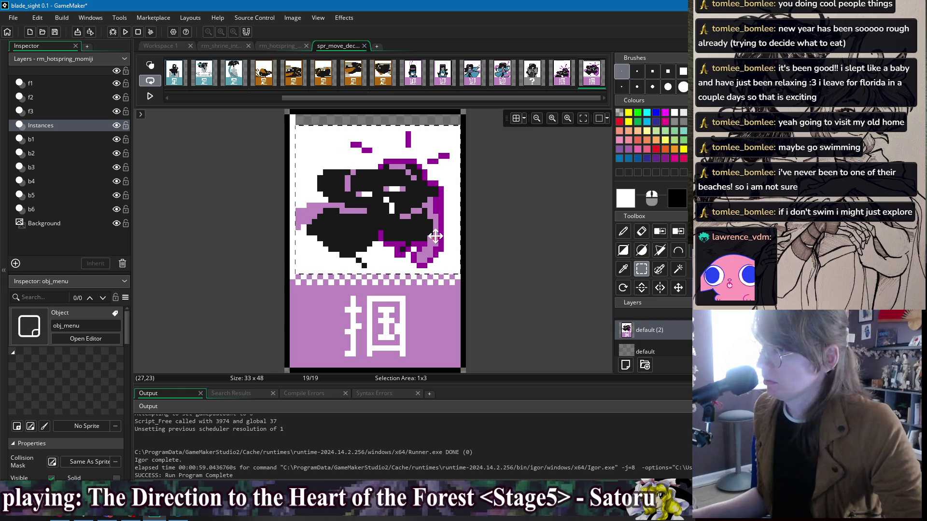
key(Up)
key(f)
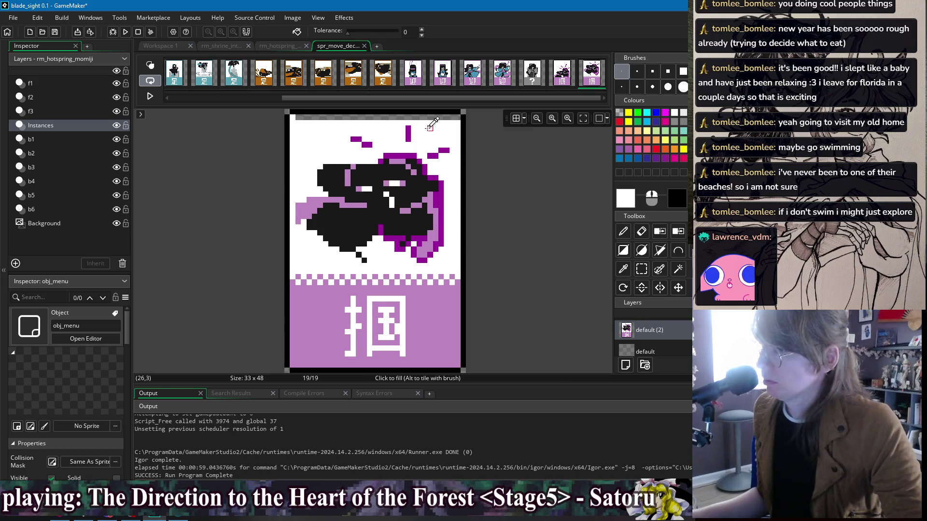
key(d)
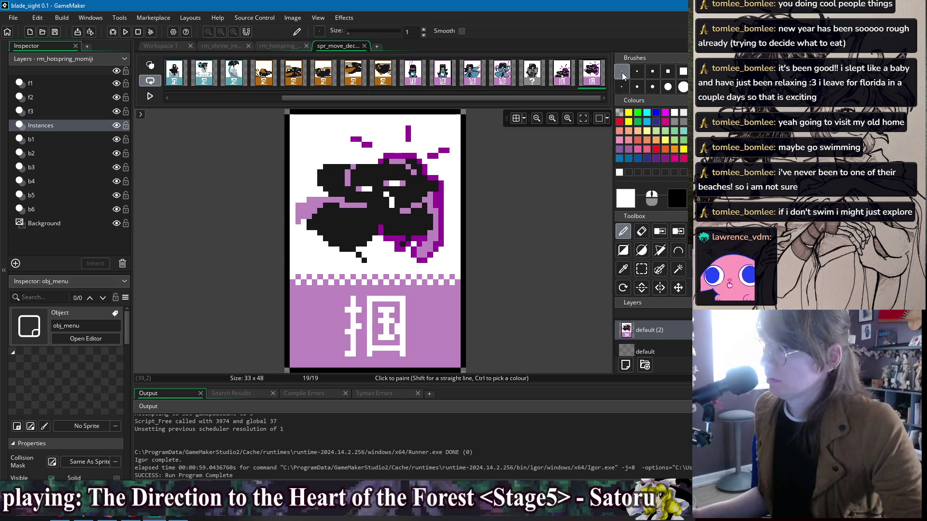
Check frame 7's blue card and frame 4's black-bottomed card as colour references.
click(563, 84)
click(591, 80)
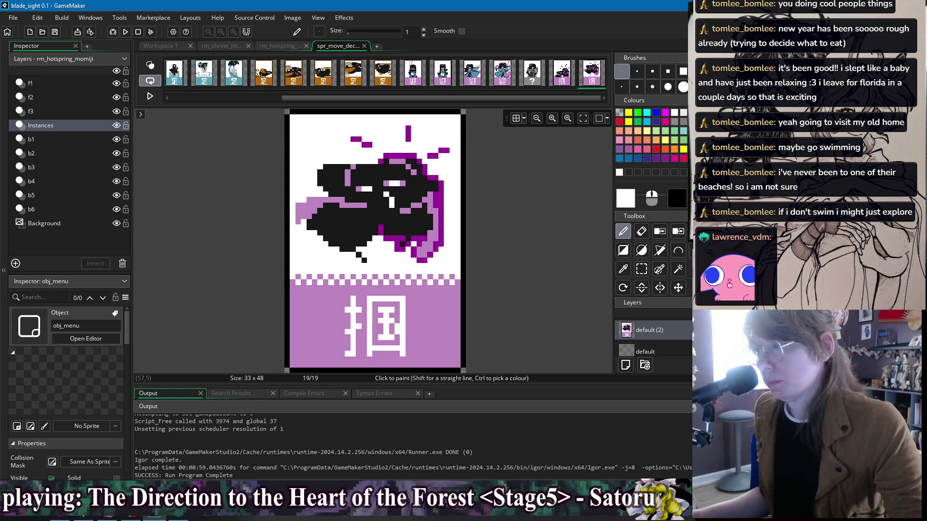
click(234, 80)
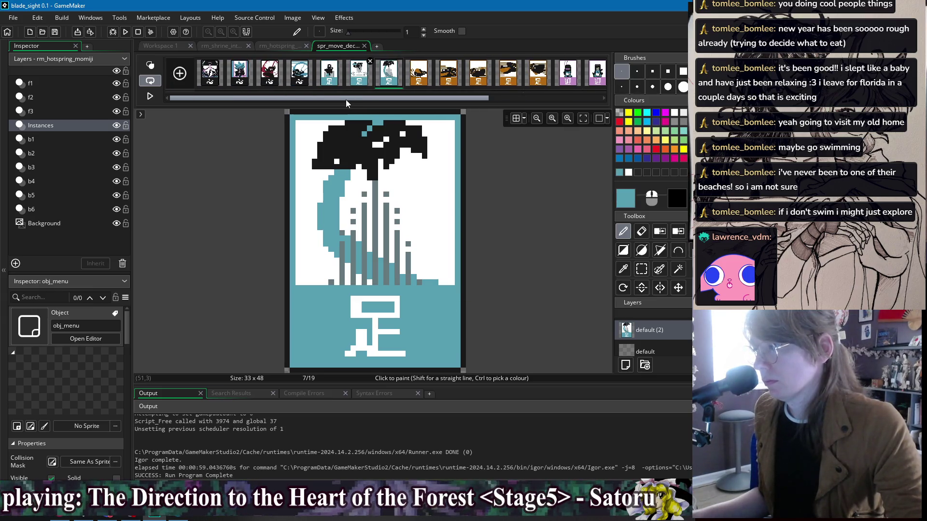
drag(581, 100, 304, 100)
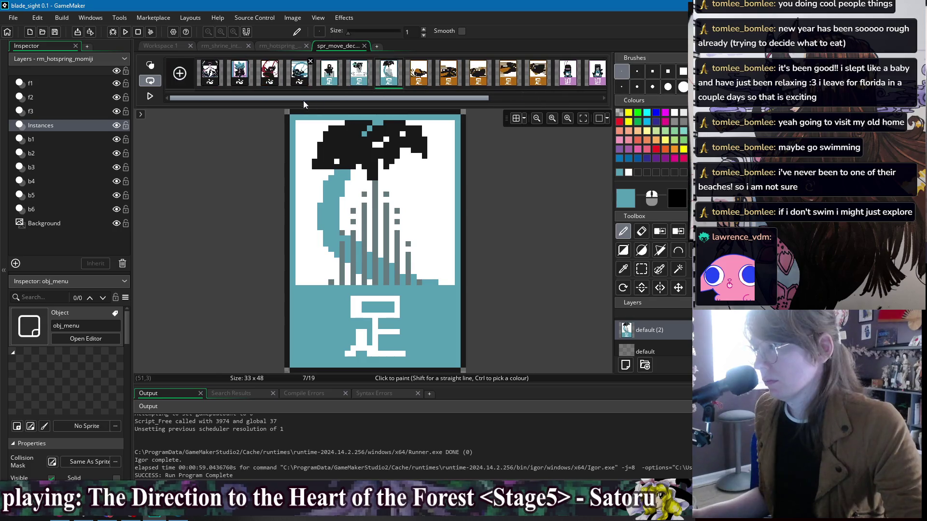
click(303, 82)
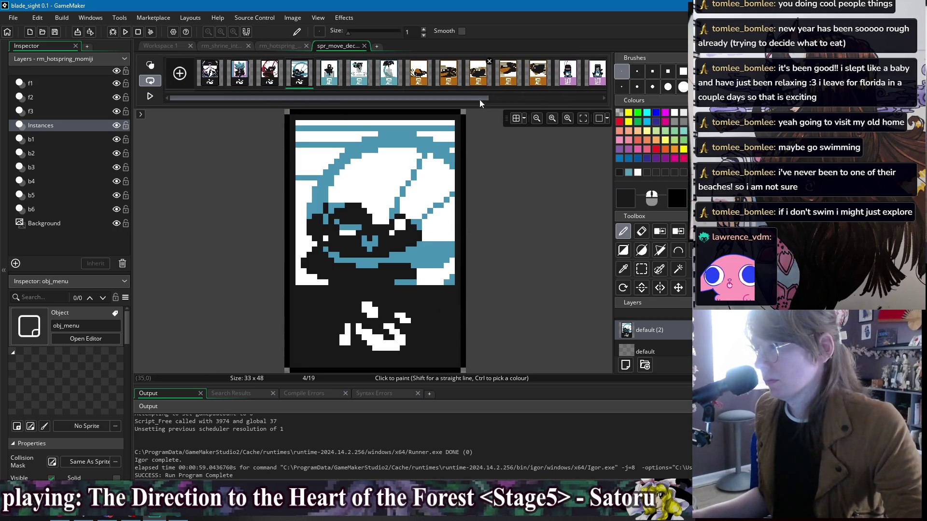
drag(479, 99, 605, 97)
click(598, 79)
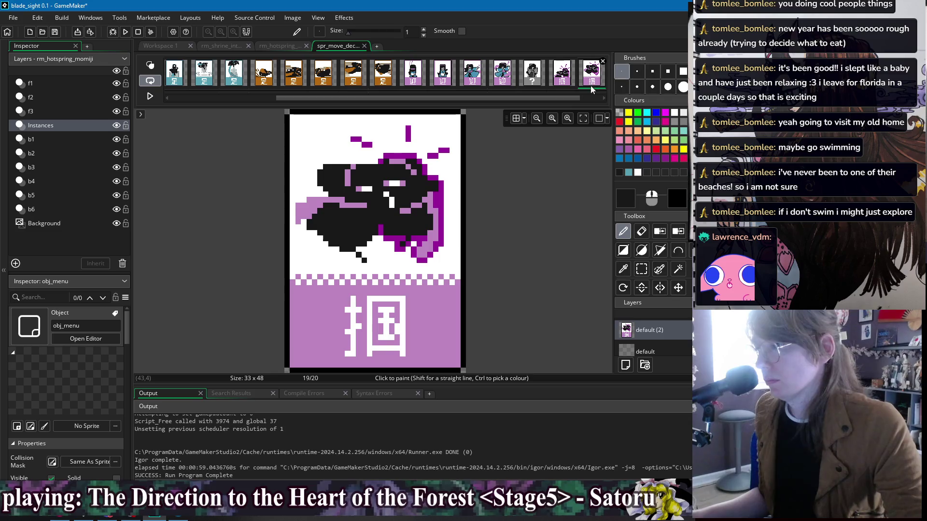
Swap the grab card's purple bottom panel to a dark colour, then start a test build.
scroll(581, 98, down, 2)
click(532, 72)
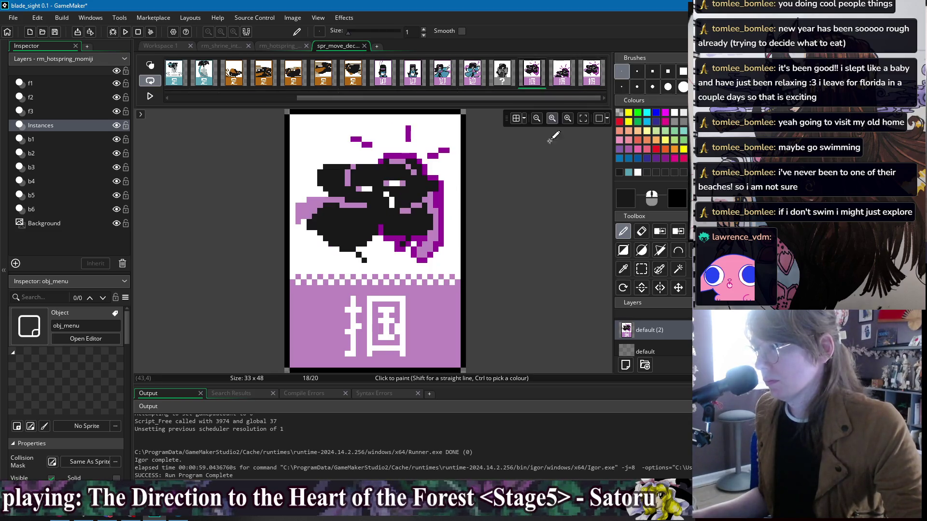
key(f)
click(678, 232)
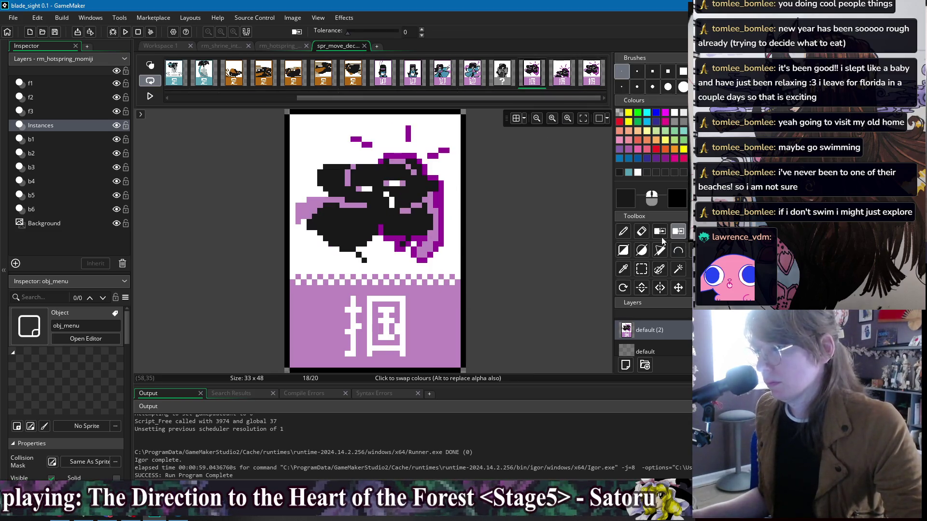
click(450, 316)
key(ctrl+z)
scroll(276, 91, up, 3)
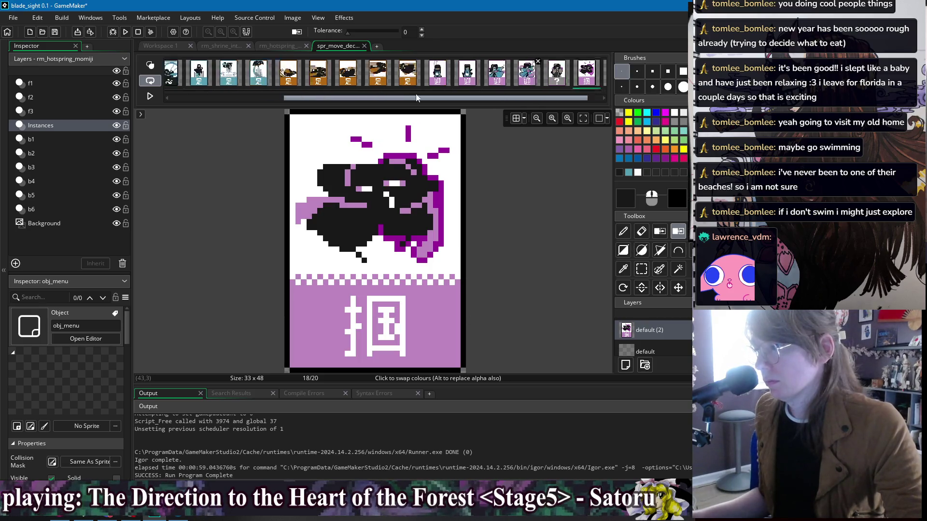
key(ctrl+z)
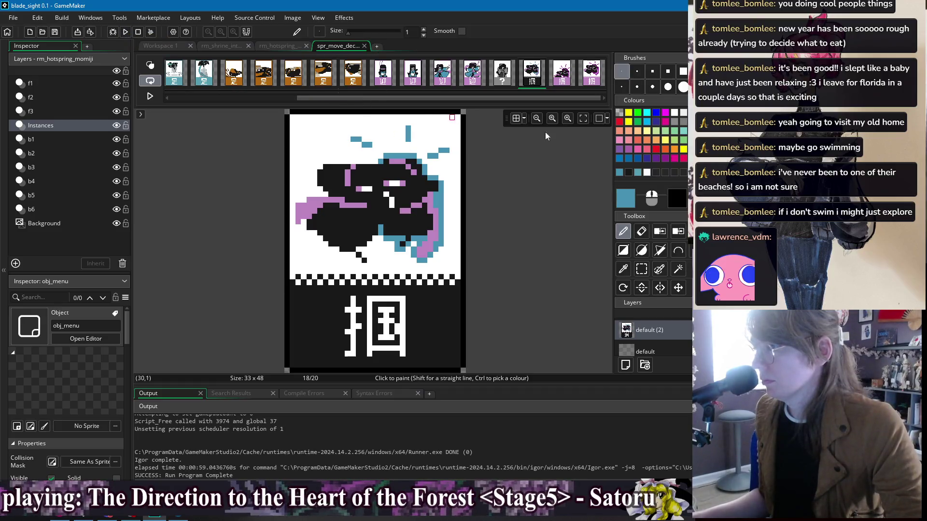
drag(465, 99, 260, 98)
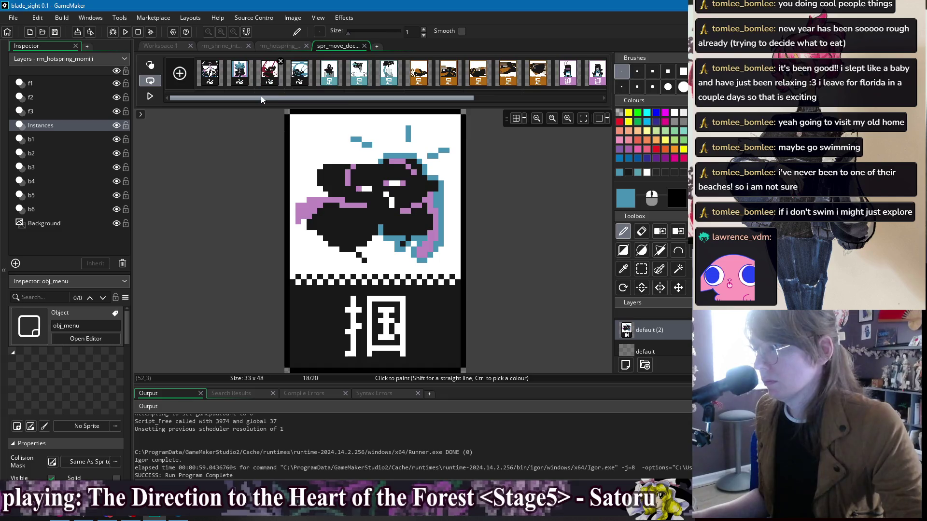
scroll(338, 76, down, 5)
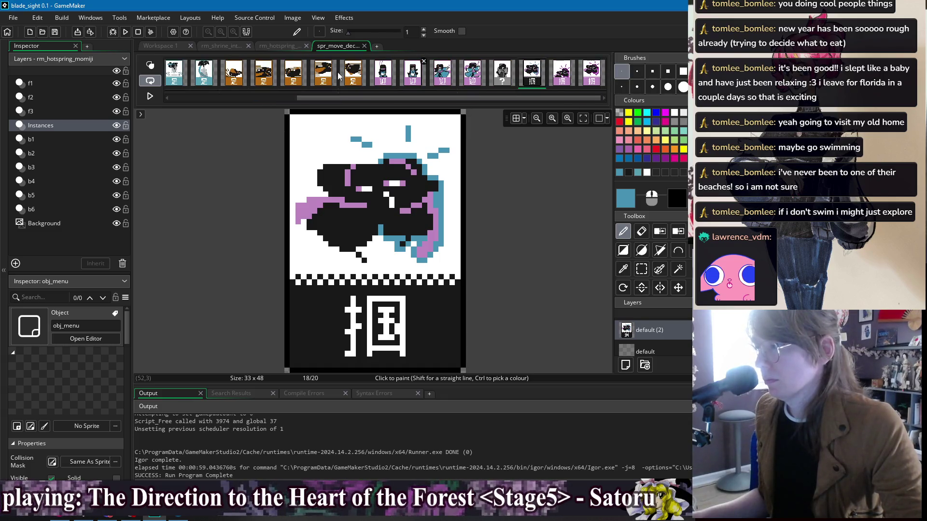
click(126, 34)
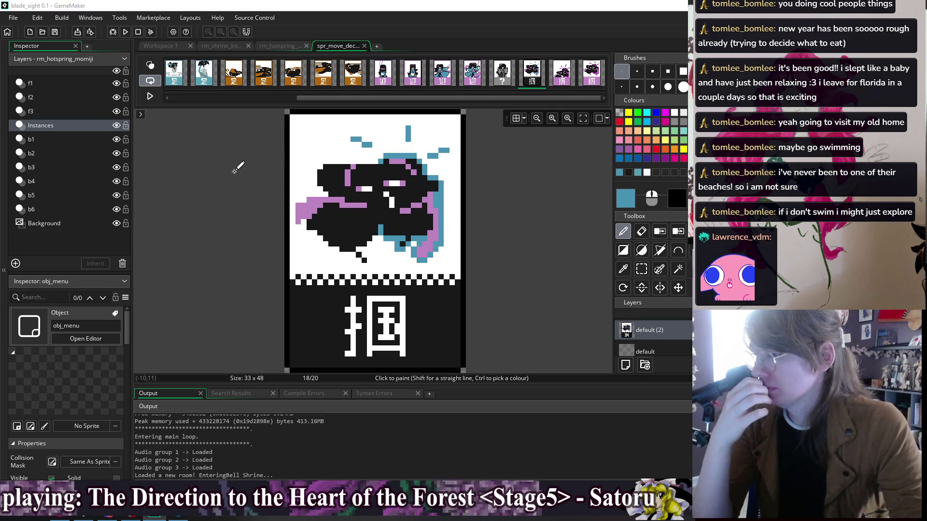
Pause the running game at Bell Shrine to bring up the Skill List options.
key(Escape)
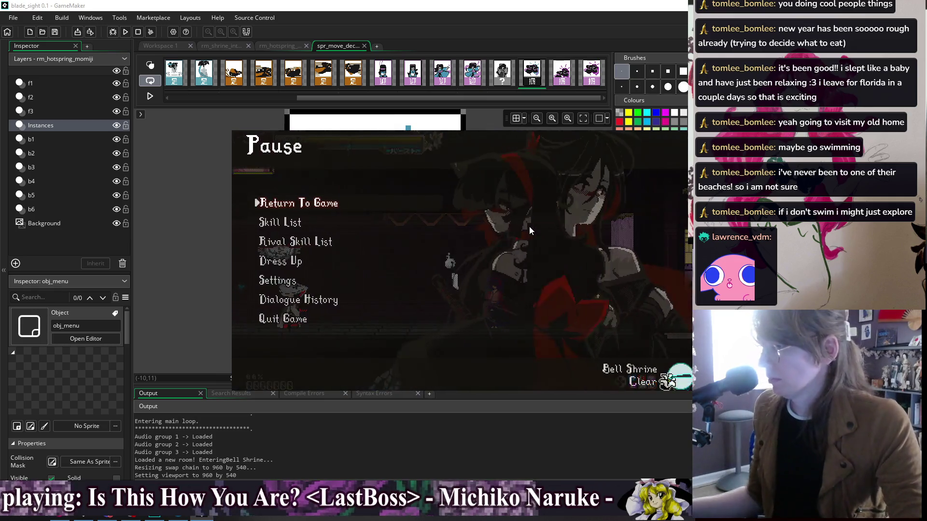
Open the Skill List from the Pause menu and move through the card grid to the c. Grab card.
key(Down)
key(Return)
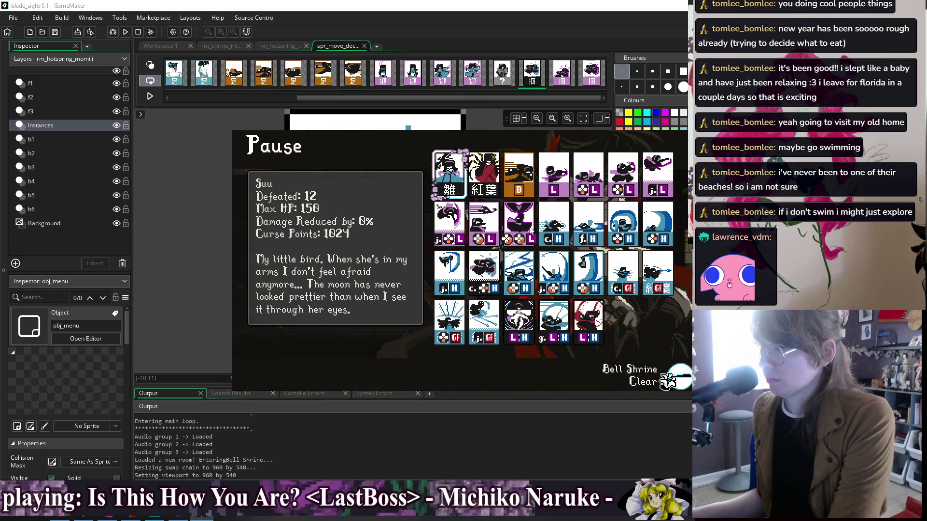
key(Down)
key(Right)
key(Down)
key(Left)
key(Up)
key(Right)
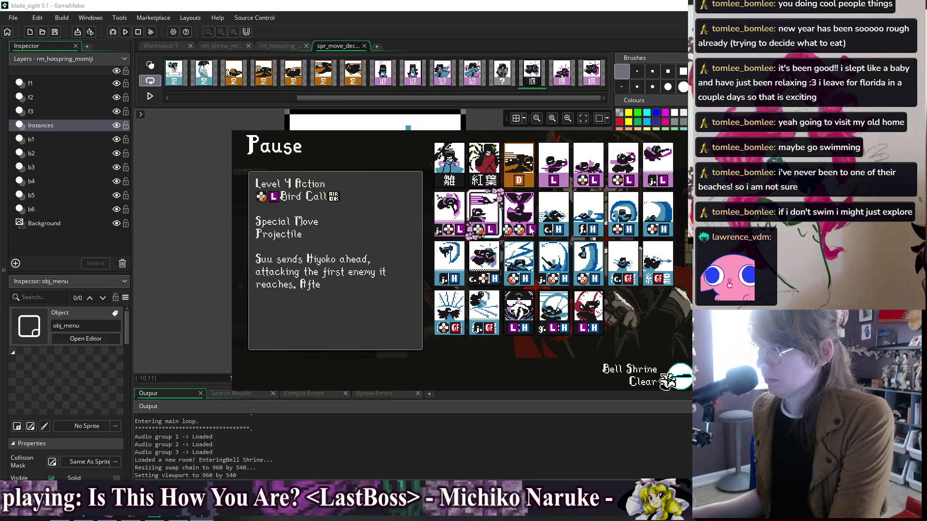
key(Down)
Read the Bird Call card's description, then return to the Grab card.
key(Left)
key(Right)
key(Right)
key(Right)
key(Left)
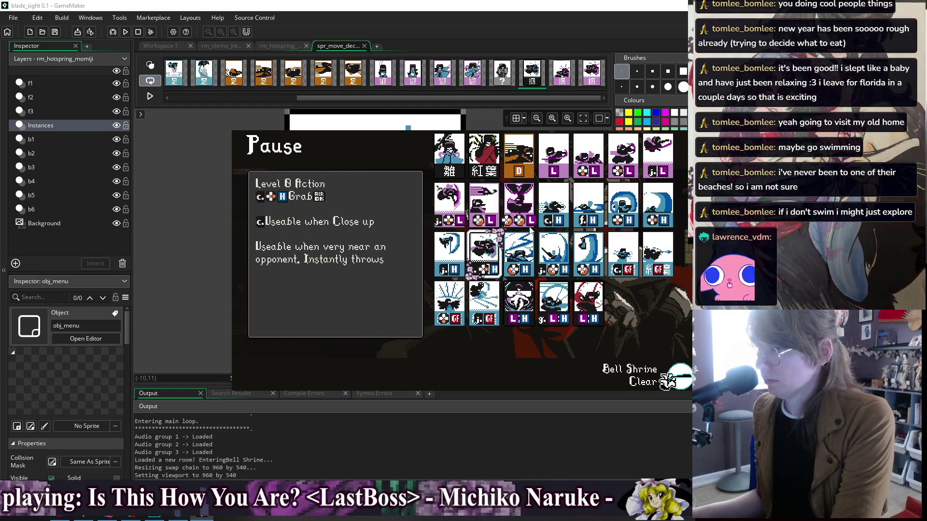
key(Up)
key(Left)
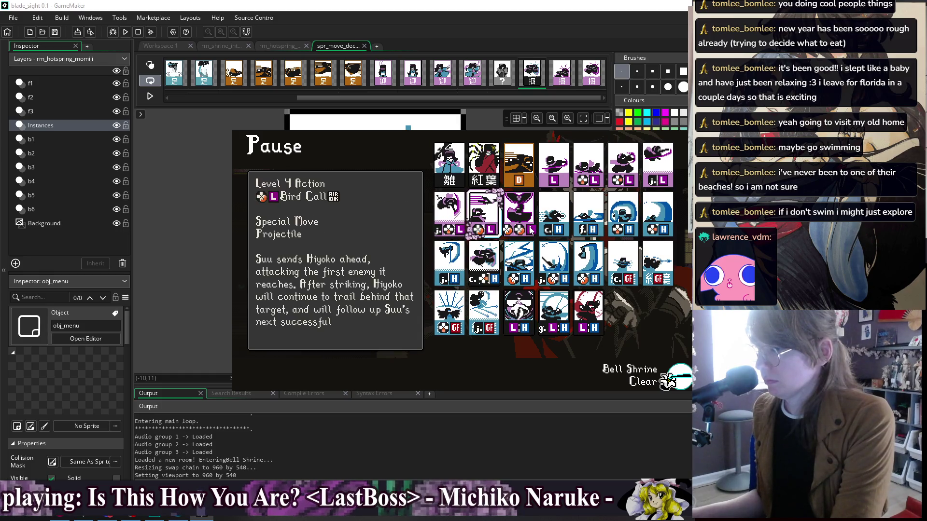
key(Down)
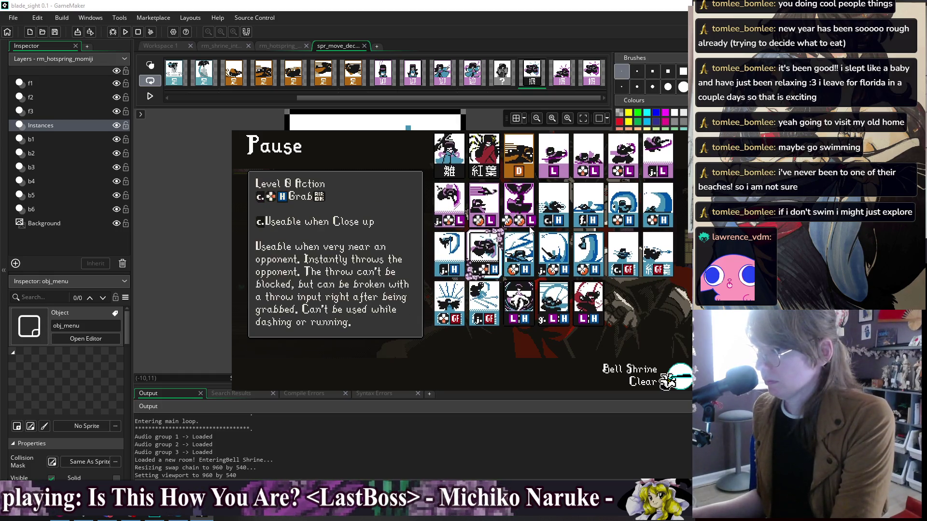
Read the Stance Action card's description and go back to the Grab card.
key(Down)
key(Right)
key(Right)
key(Left)
key(Up)
key(Left)
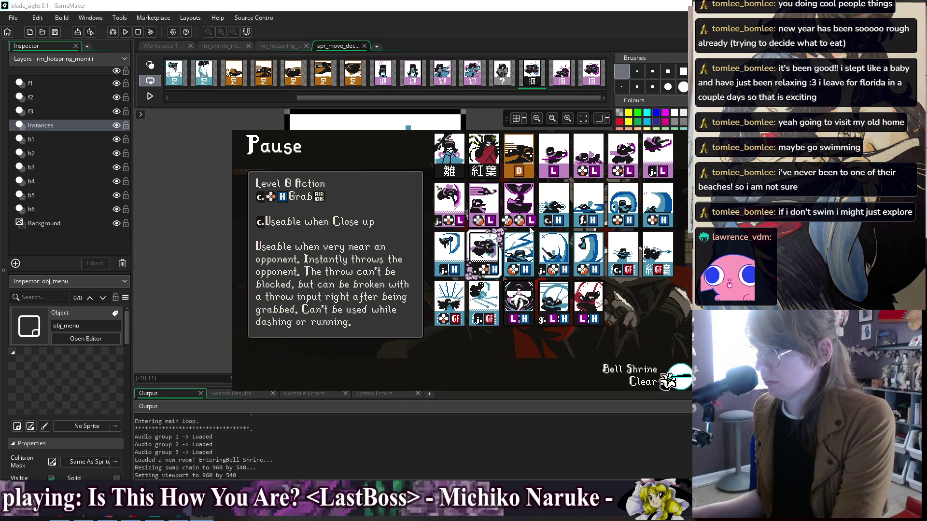
Compare the neighbouring cards along the row with the Grab card.
key(Right)
key(Right)
key(Right)
key(Left)
key(Left)
key(Left)
key(Right)
key(Right)
key(Left)
key(Left)
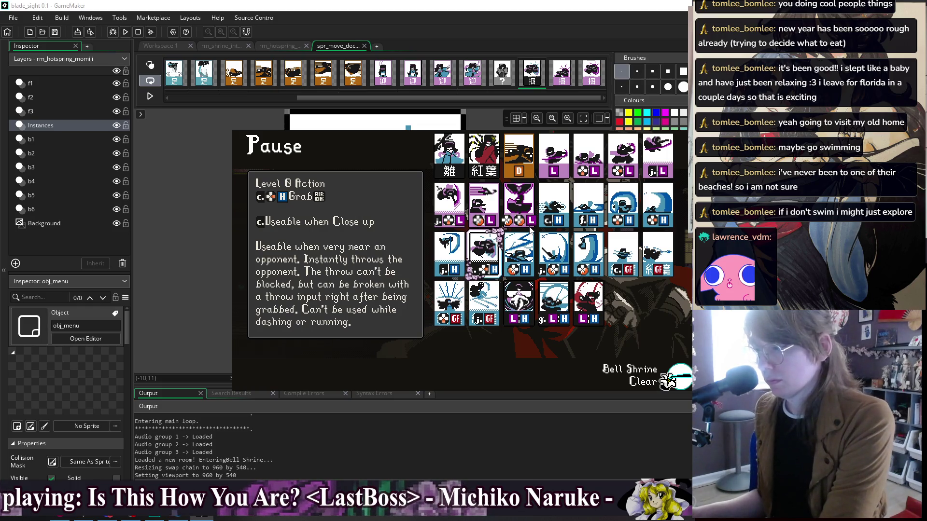
Check the j.H move's description, then settle on the Grab card's close-up throw description.
key(Up)
key(Left)
key(Down)
key(Right)
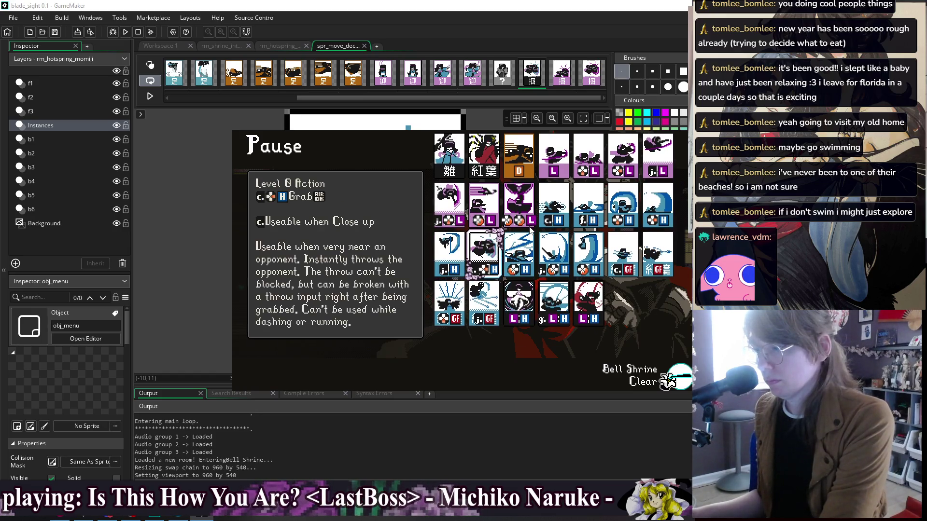
key(Left)
key(Right)
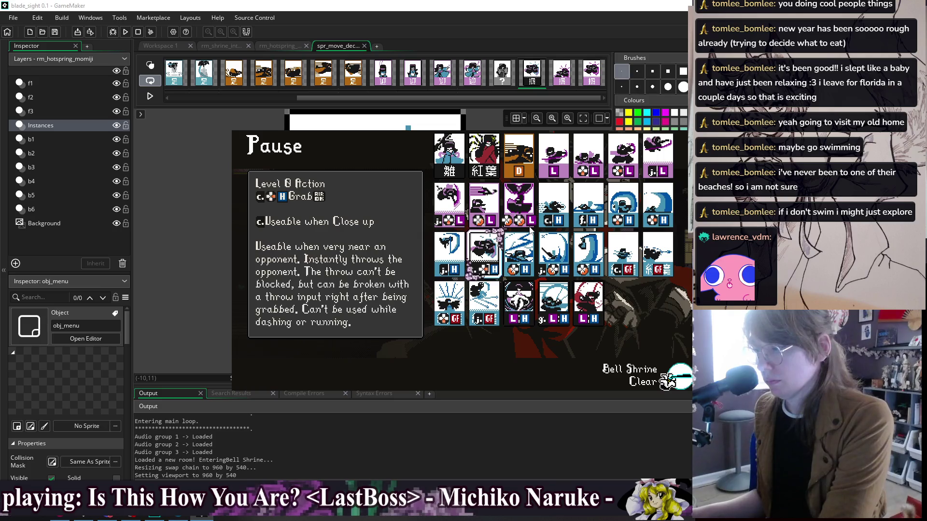
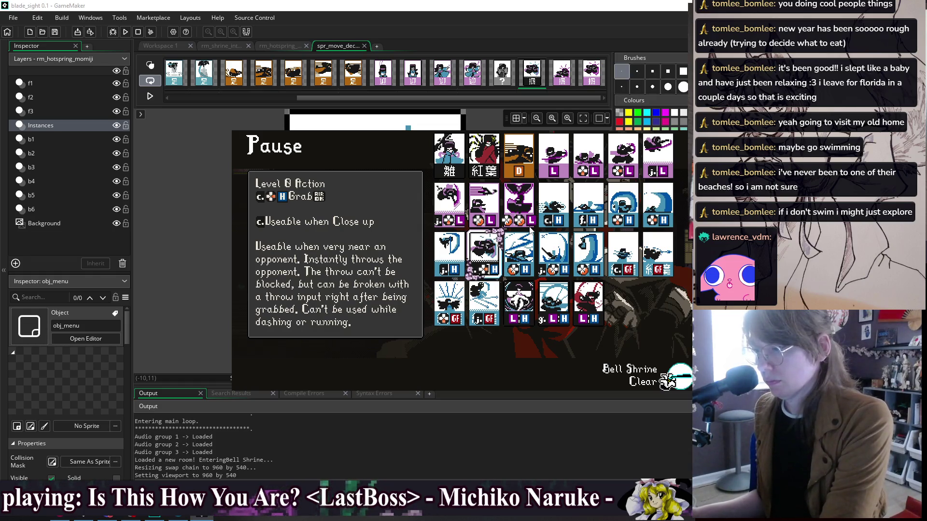
Browse the Grab, Level 2 Heavy, Quickdraw, Air Heavy and Bird Call card descriptions in the pause menu.
key(Right)
key(Right)
key(Right)
key(Left)
key(Left)
key(Left)
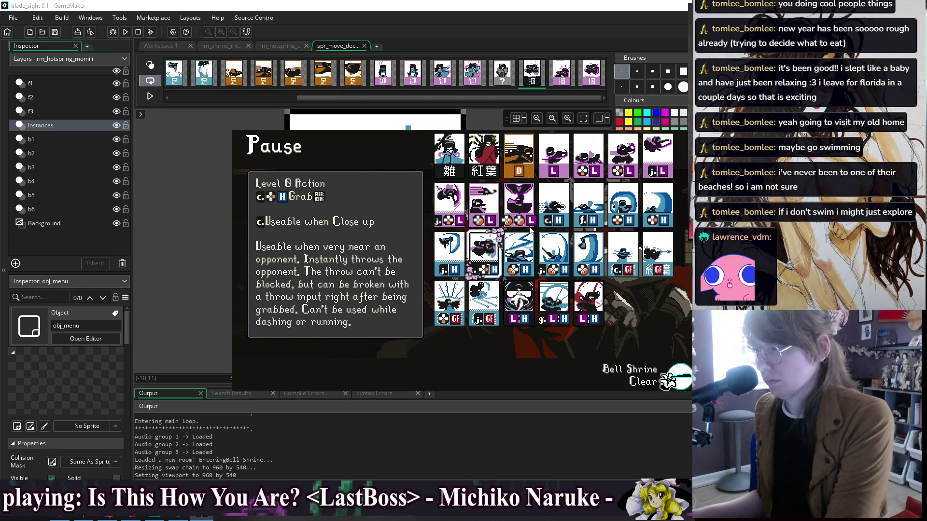
key(Left)
key(Right)
key(Right)
key(Right)
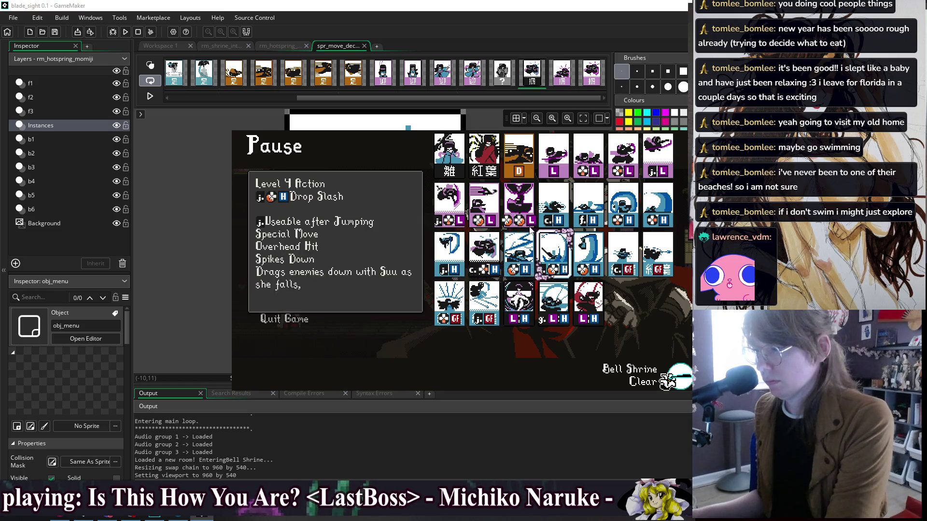
key(Left)
key(Left)
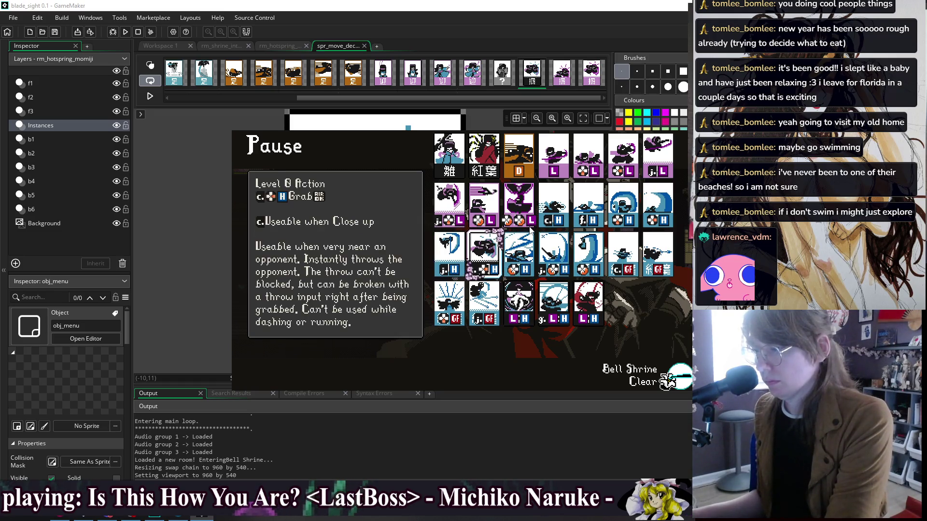
key(Right)
key(Right)
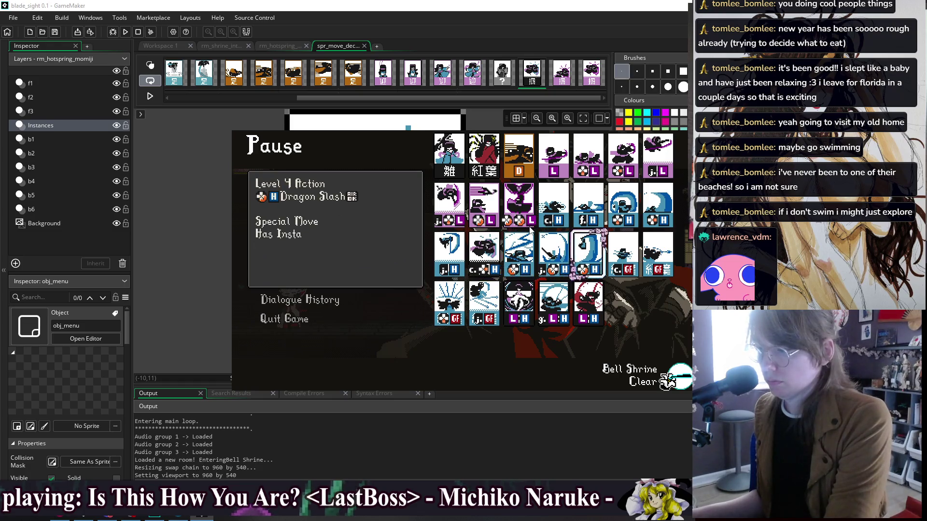
key(Right)
key(Down)
key(Left)
key(Left)
key(Left)
key(Up)
key(Up)
key(Right)
key(Left)
key(Right)
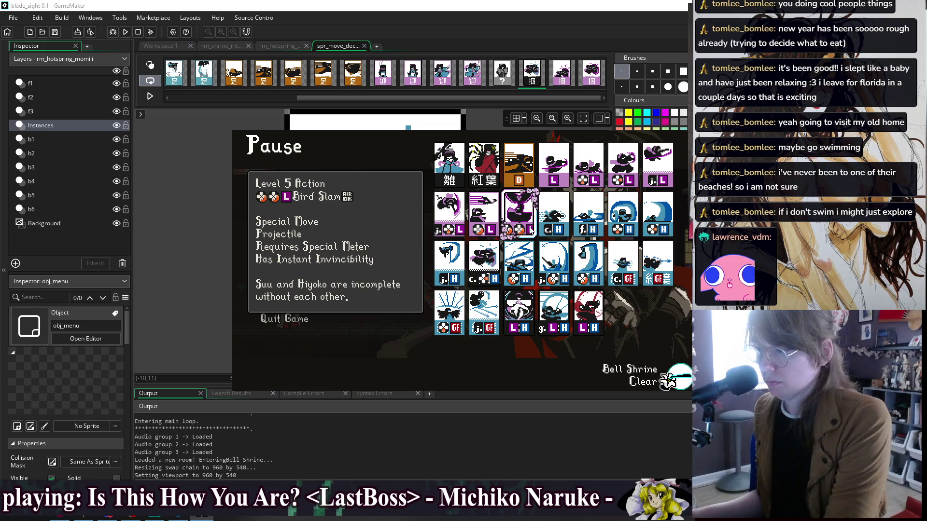
Check the Drop Slash and Quickdraw cards, reread the Grab description, then close the game.
key(Down)
key(Right)
key(Left)
key(Left)
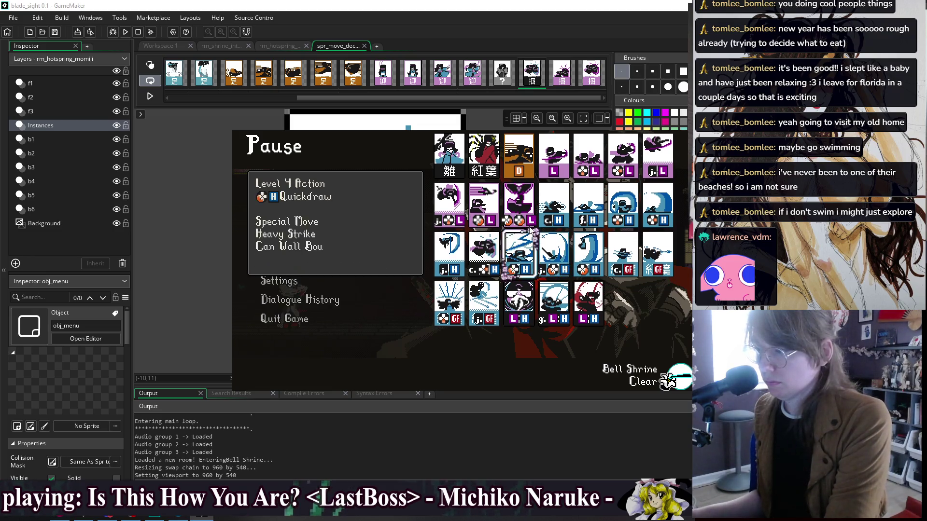
key(Right)
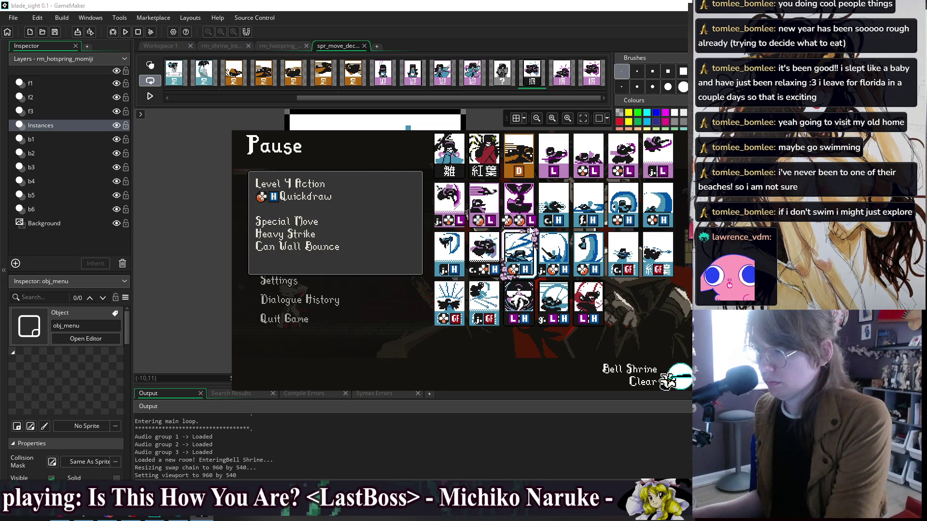
key(Left)
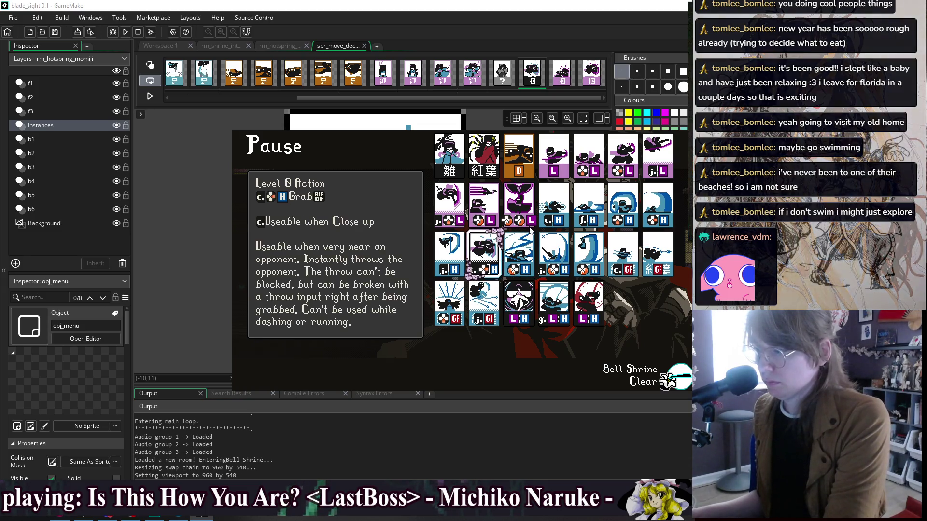
key(Left)
key(Right)
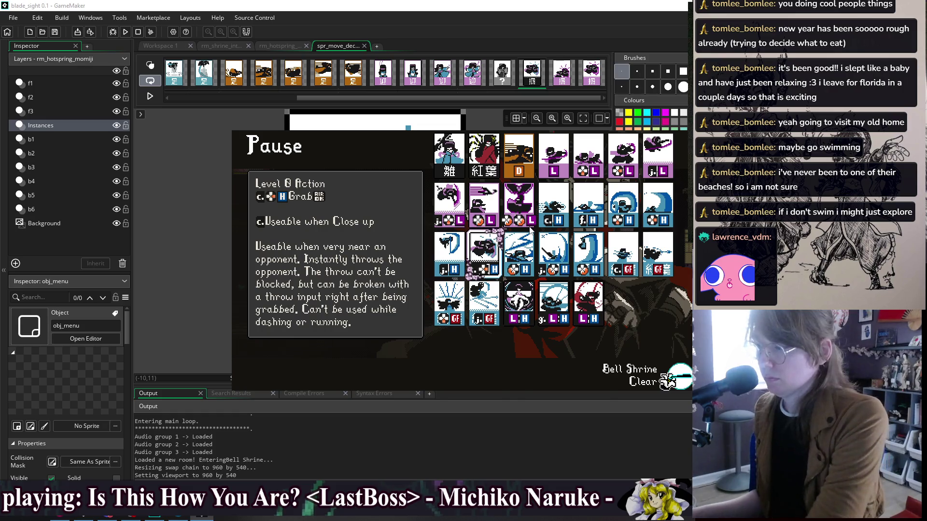
key(alt+F4)
Close the movement deck sprite editor and bring the script_suu_moveset code into view.
click(161, 46)
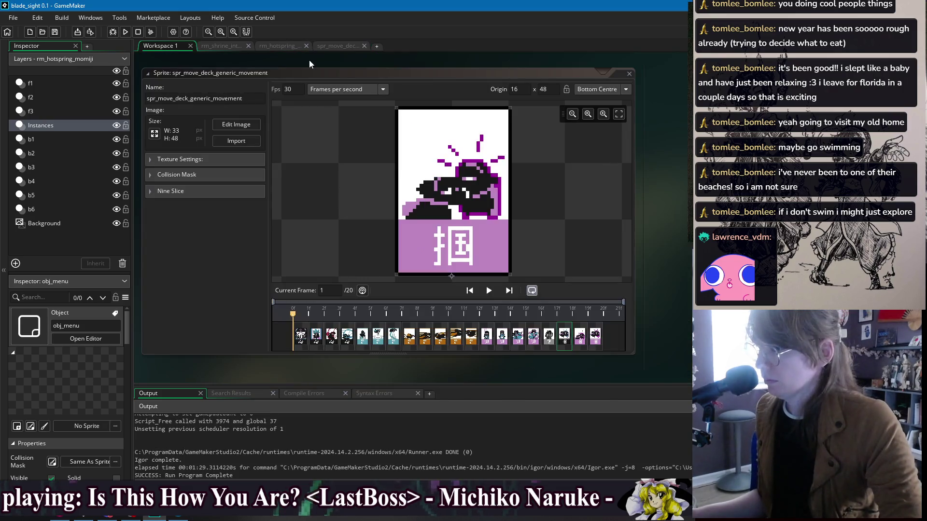
click(629, 74)
right_click(378, 61)
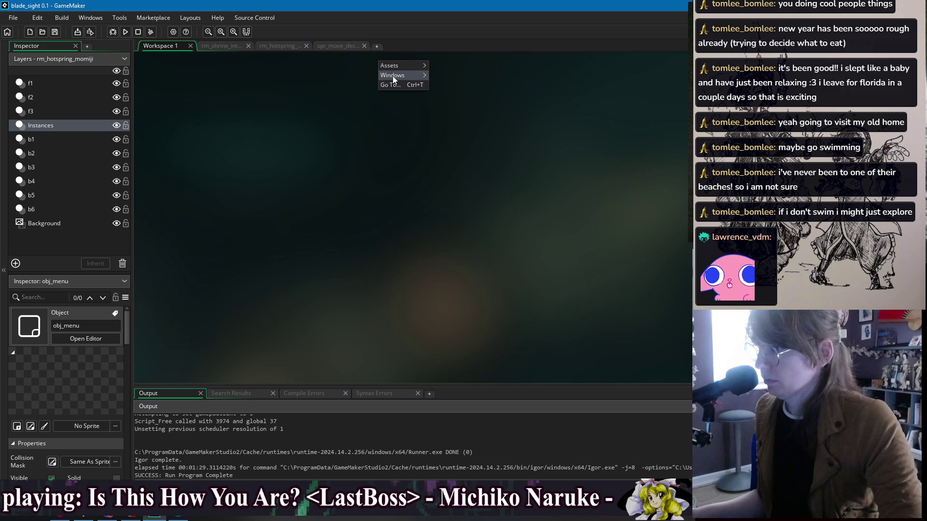
mouse_move(393, 76)
click(493, 115)
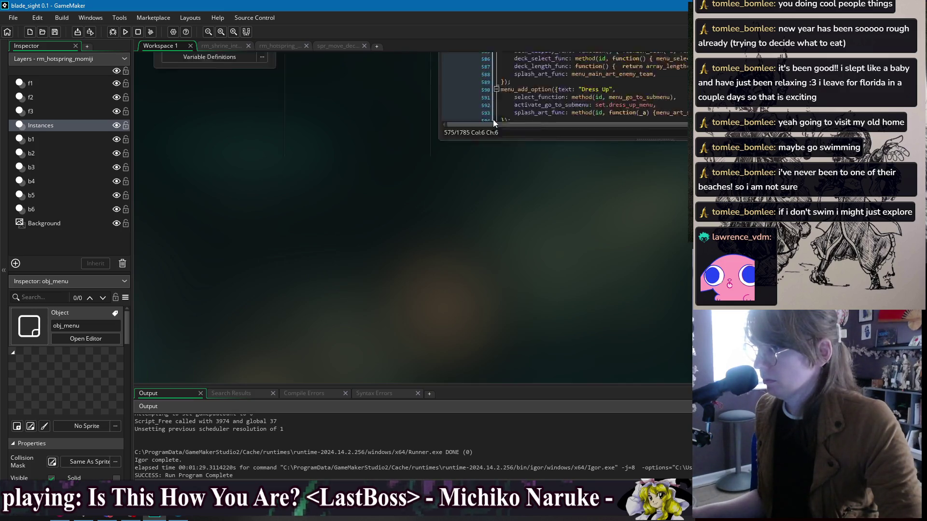
drag(645, 65, 436, 75)
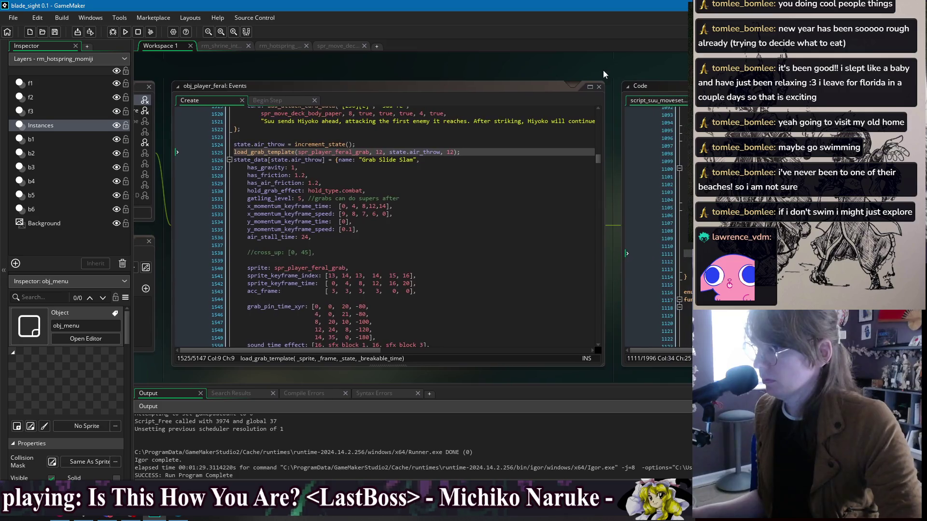
drag(603, 71, 191, 61)
Delete 'Useable when very near an opponent.' from the Grab description on line 1112.
drag(314, 252, 633, 248)
key(BackSpace)
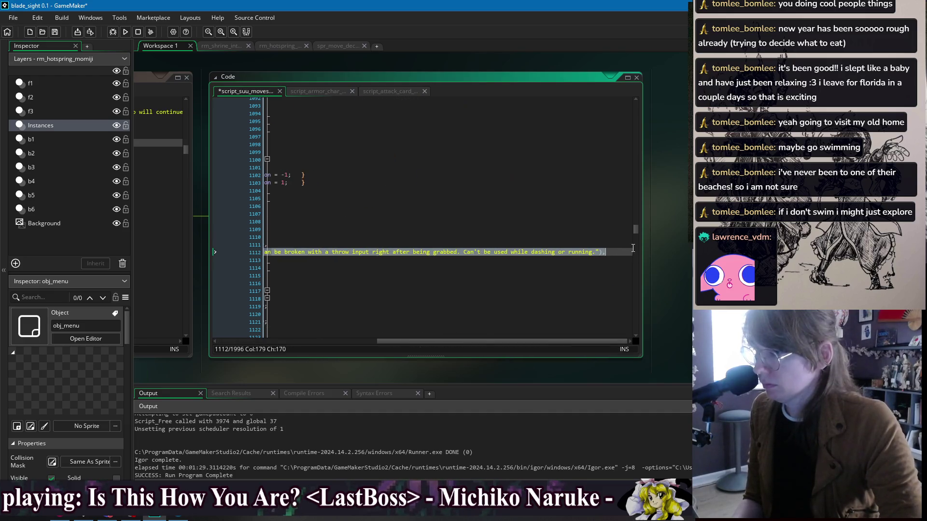
click(619, 253)
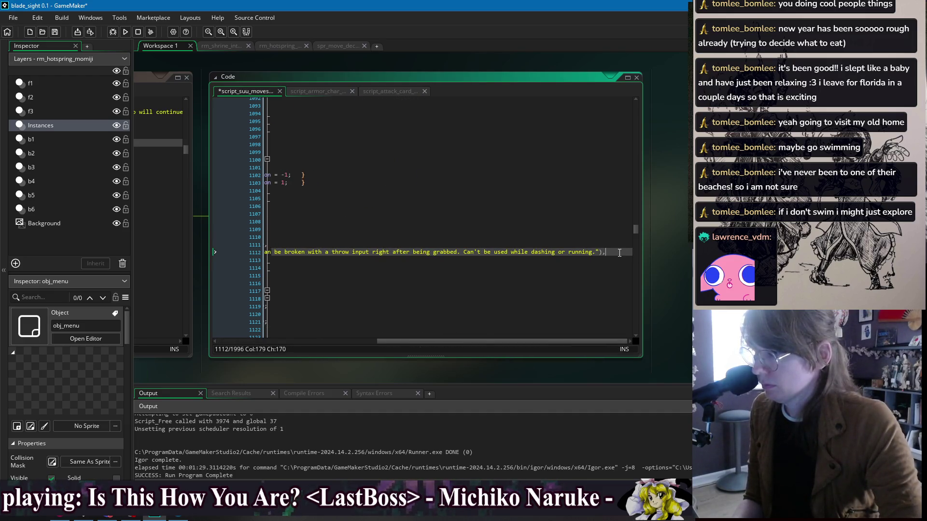
mouse_move(436, 253)
mouse_down()
mouse_move(270, 253)
mouse_move(645, 255)
mouse_move(467, 257)
mouse_up()
Draft new opening wording for the Grab description, trying 'cannot be guarded' and 'bypassing guard' phrasings.
click(519, 252)
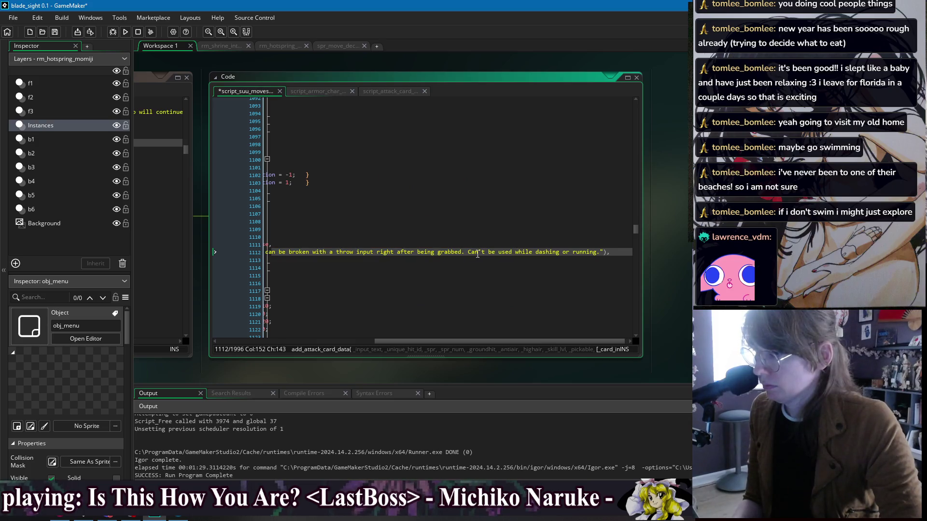
key(shift+Home)
key(ctrl+shift+Right)
key(ctrl+shift+Right)
key(ctrl+shift+Right)
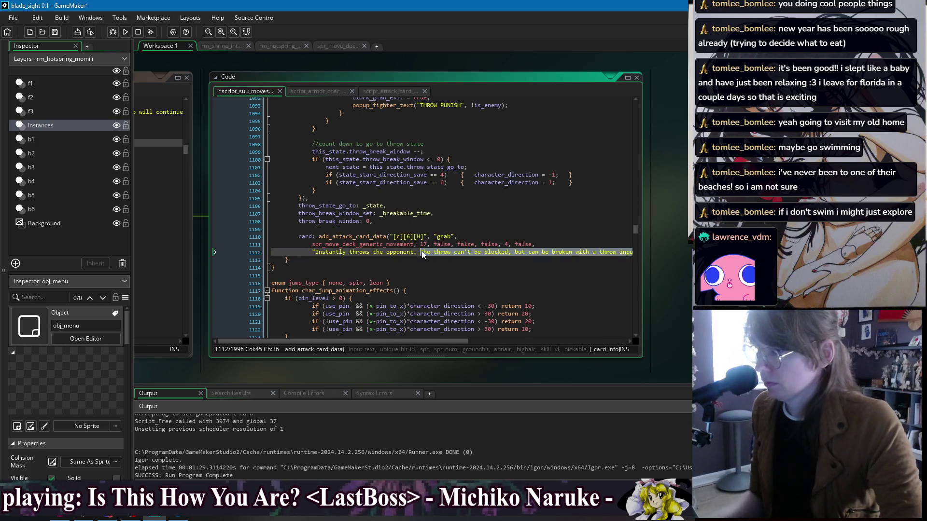
text(Throw)
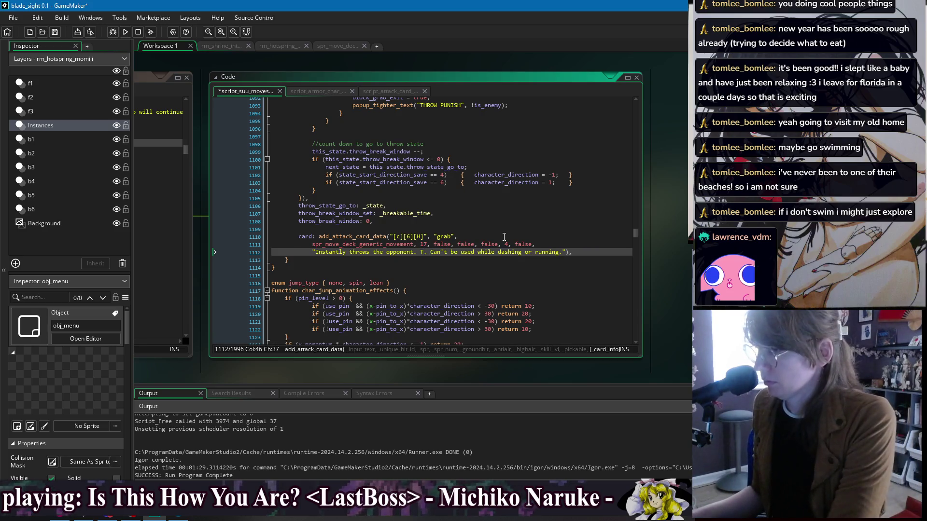
text(s can't be)
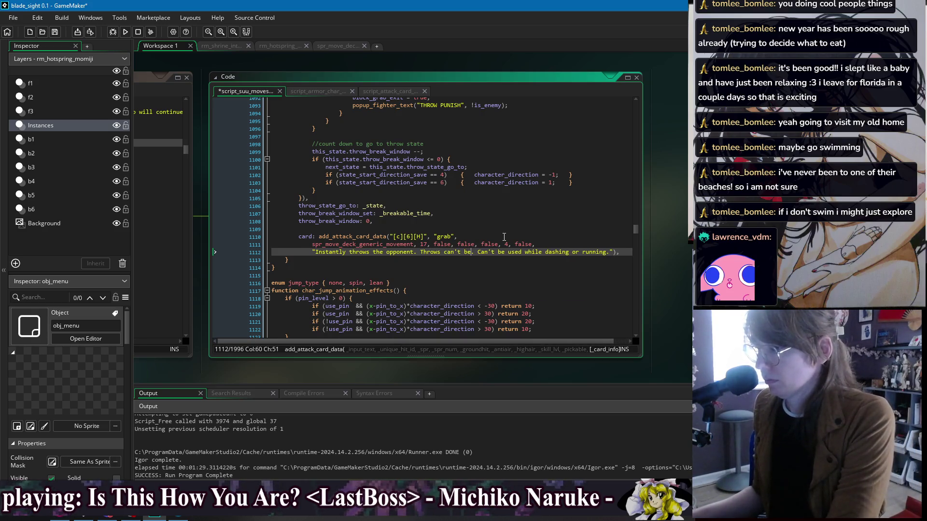
key(BackSpace)
key(BackSpace)
key(BackSpace)
text(annot be guarded)
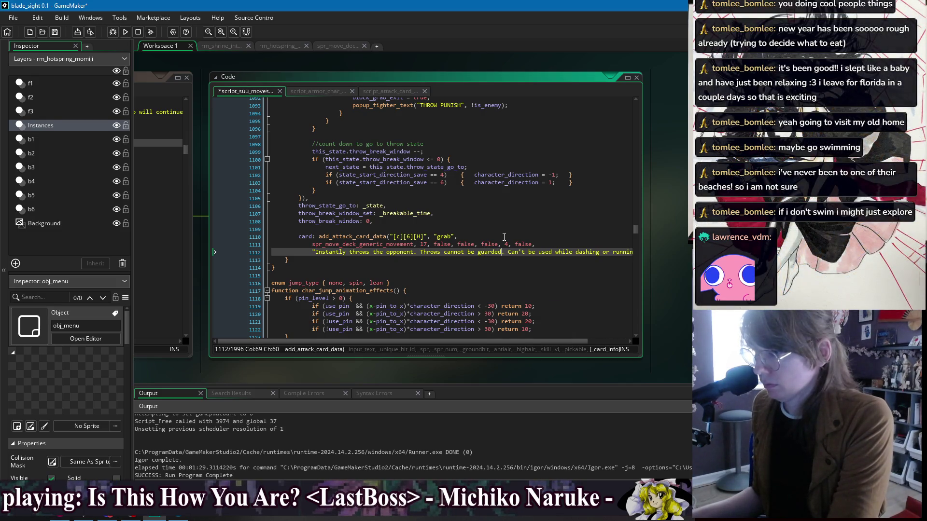
key(ctrl+BackSpace)
key(ctrl+BackSpace)
key(ctrl+BackSpace)
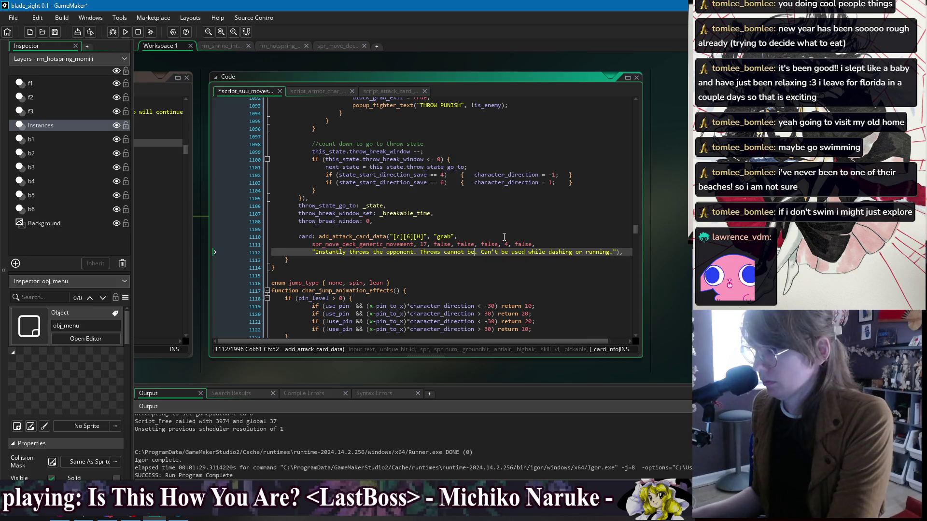
text(bypass guar)
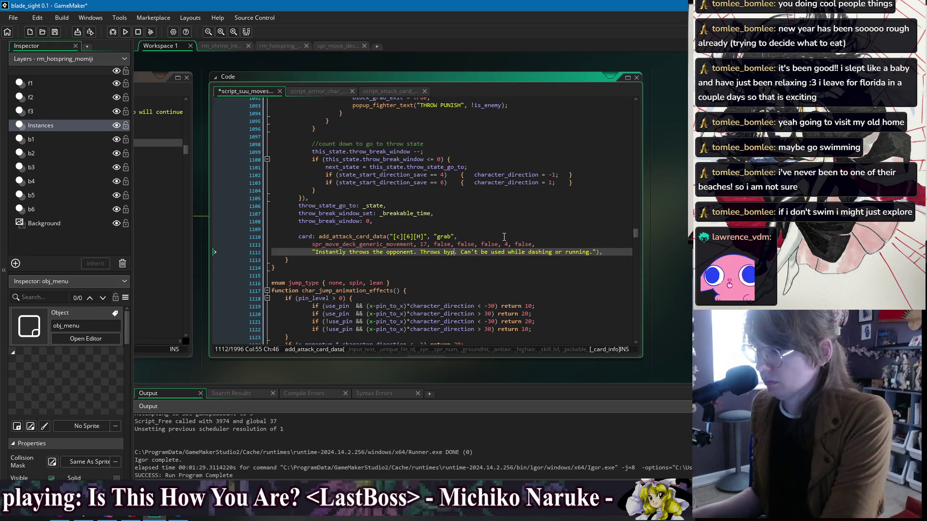
text(d)
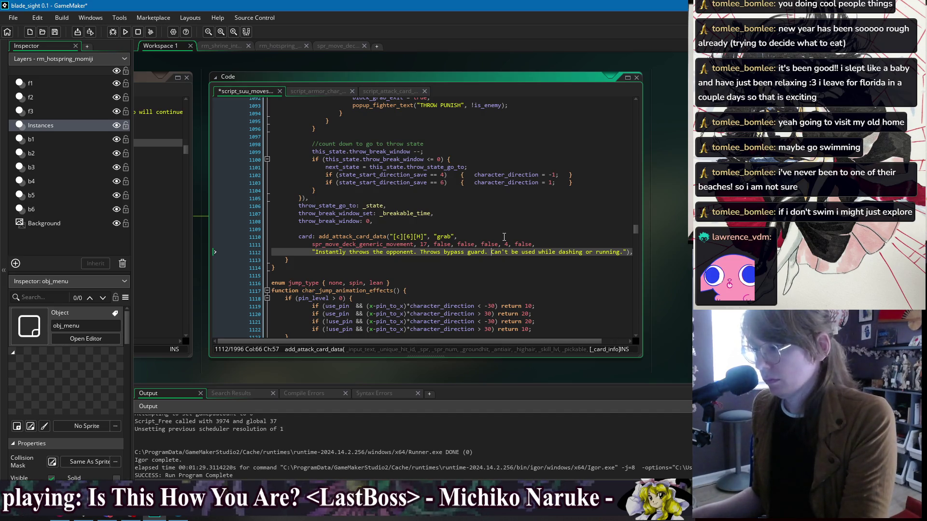
key(BackSpace)
key(BackSpace)
key(BackSpace)
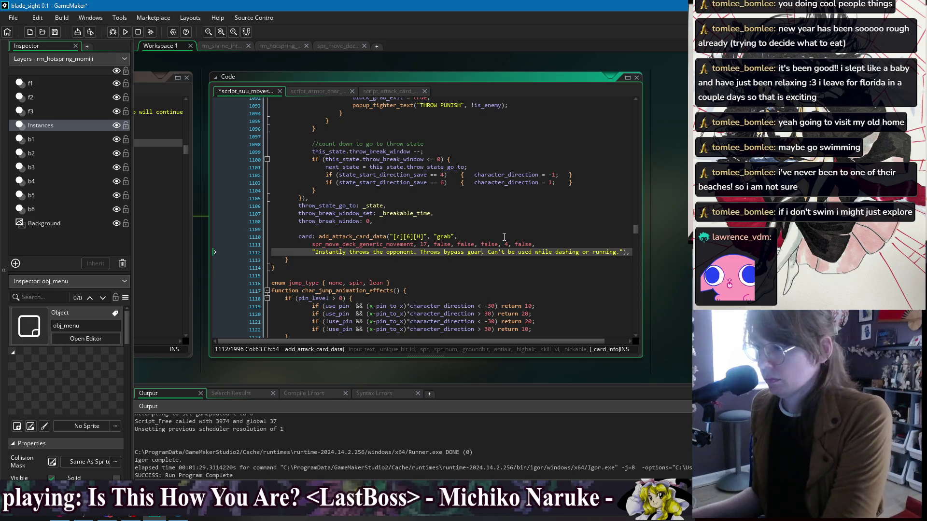
text(Bypasses G)
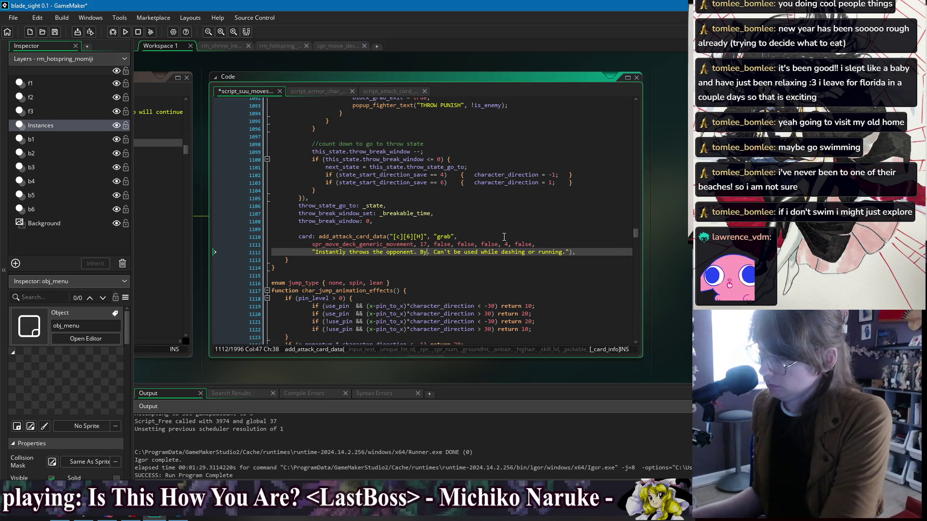
key(BackSpace)
text(guard.)
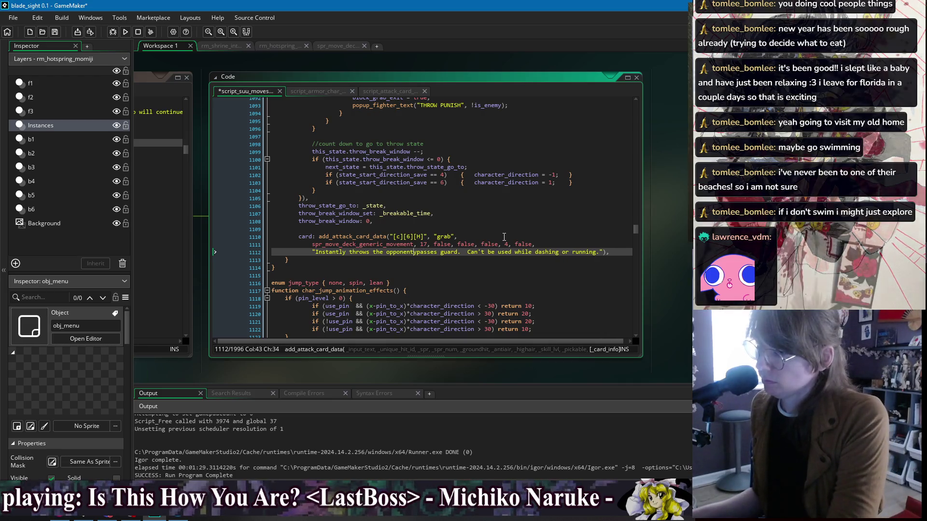
key(BackSpace)
key(BackSpace)
key(BackSpace)
text(, b)
key(Right)
key(Delete)
key(Delete)
key(Delete)
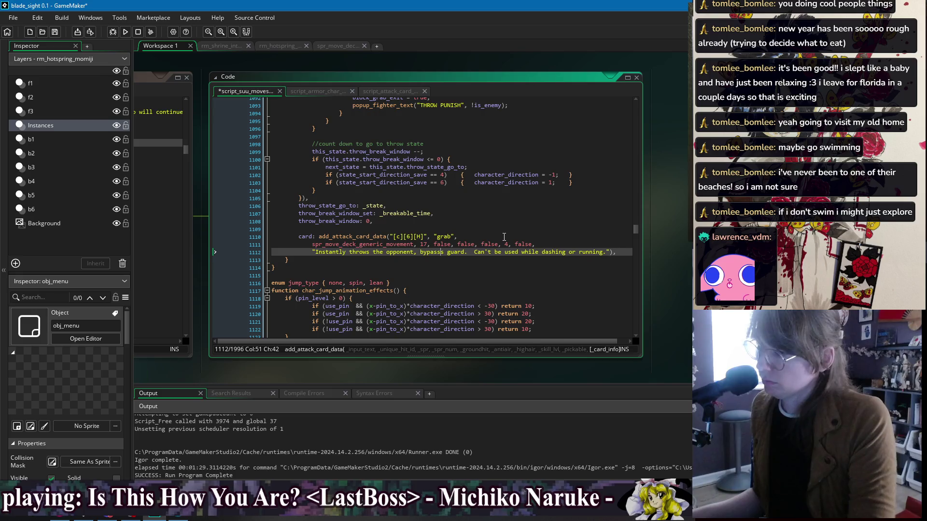
text(sing)
key(Right)
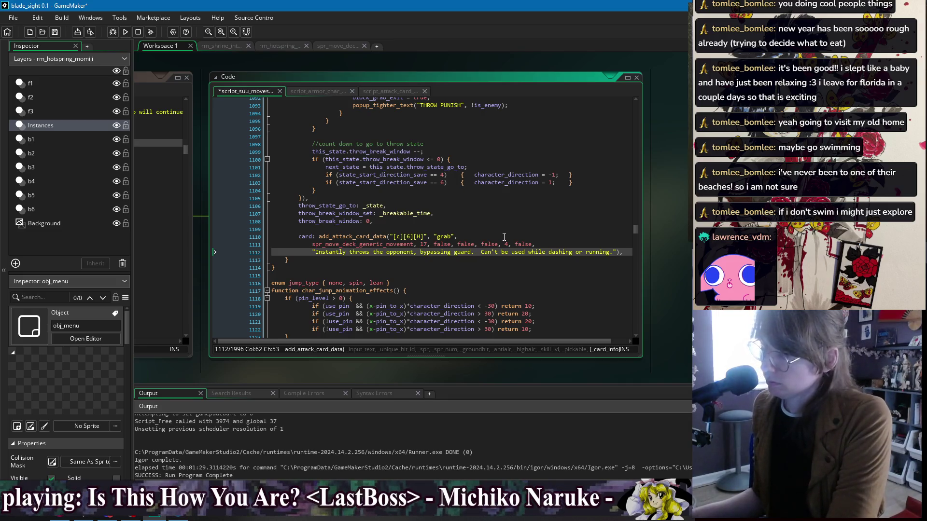
Write 'Throwing at the same time as the target clashes.' on its own line in the description.
text(Clashes)
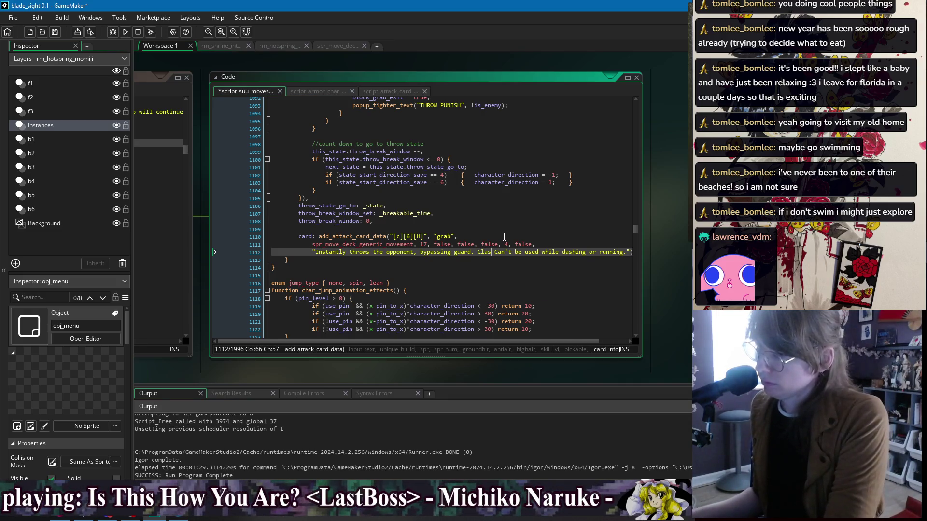
key(BackSpace)
key(BackSpace)
key(BackSpace)
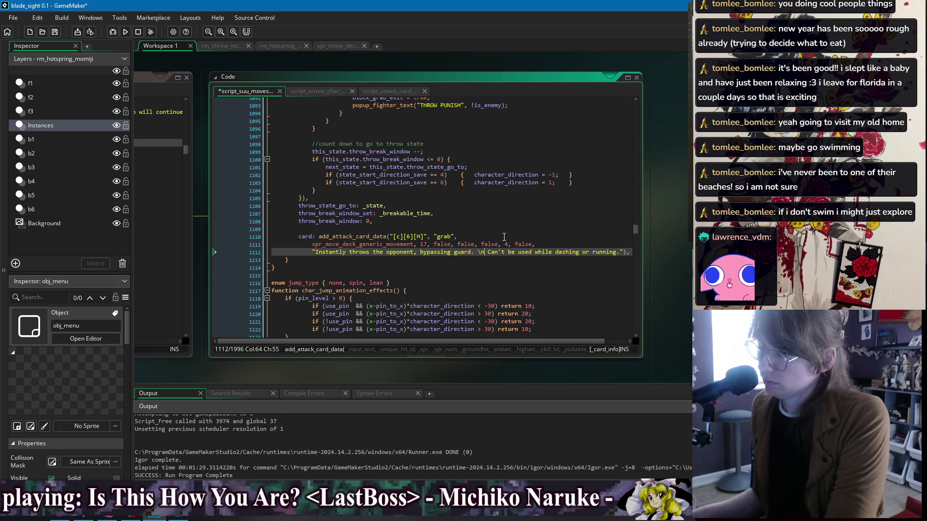
text(Clashes )
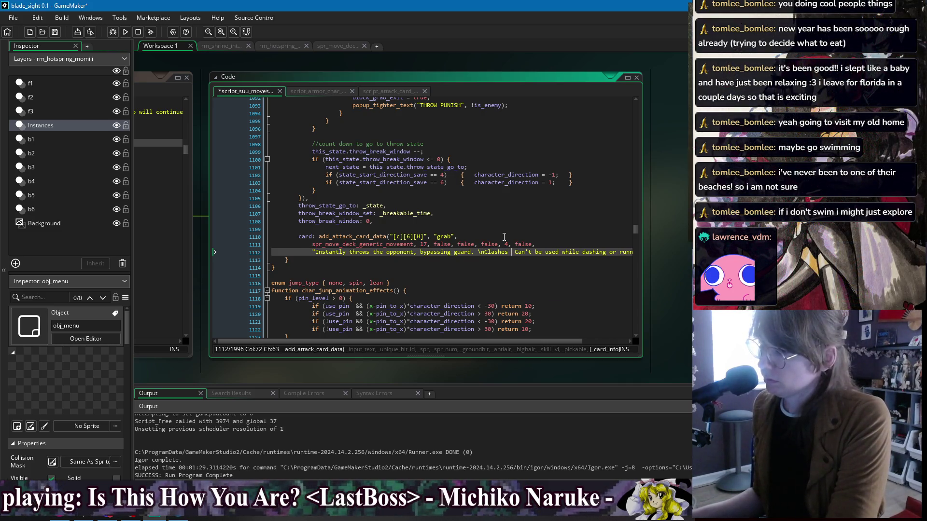
text(against)
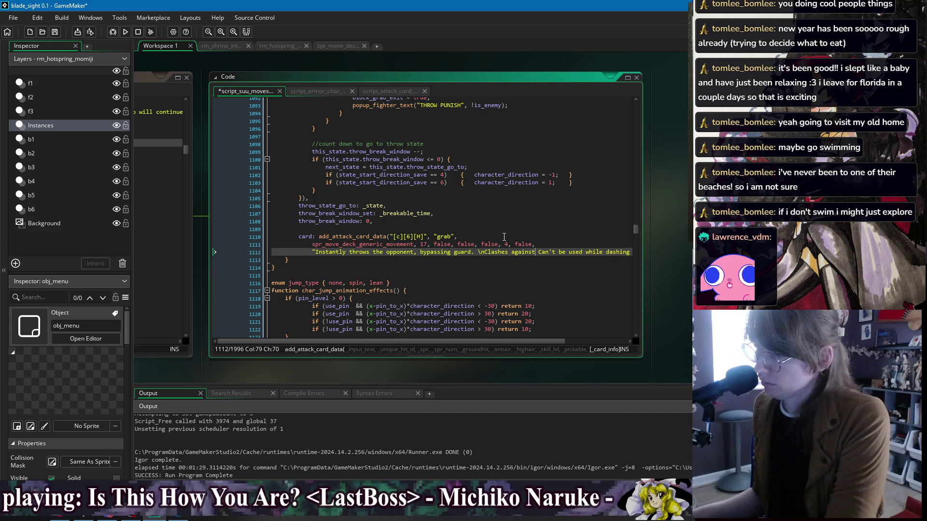
key(BackSpace)
key(BackSpace)
key(BackSpace)
text(Throwing at the )
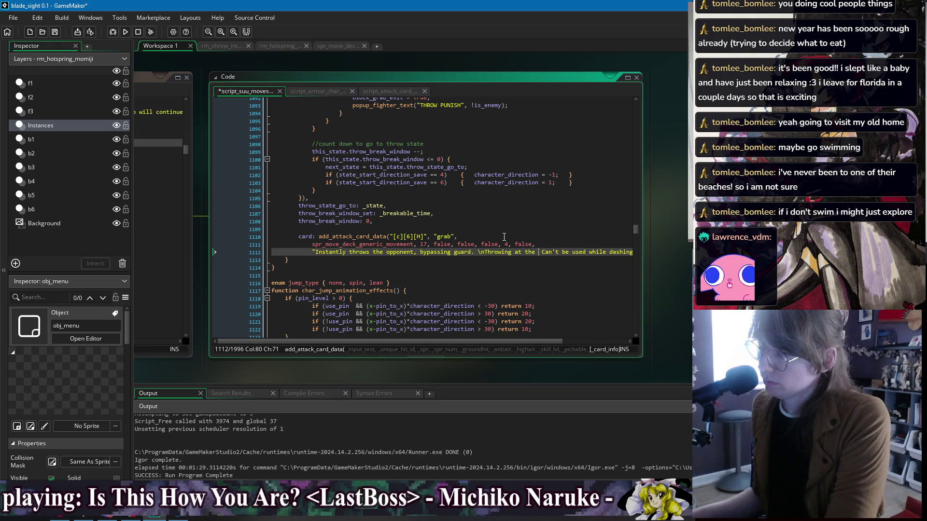
text(e as then)
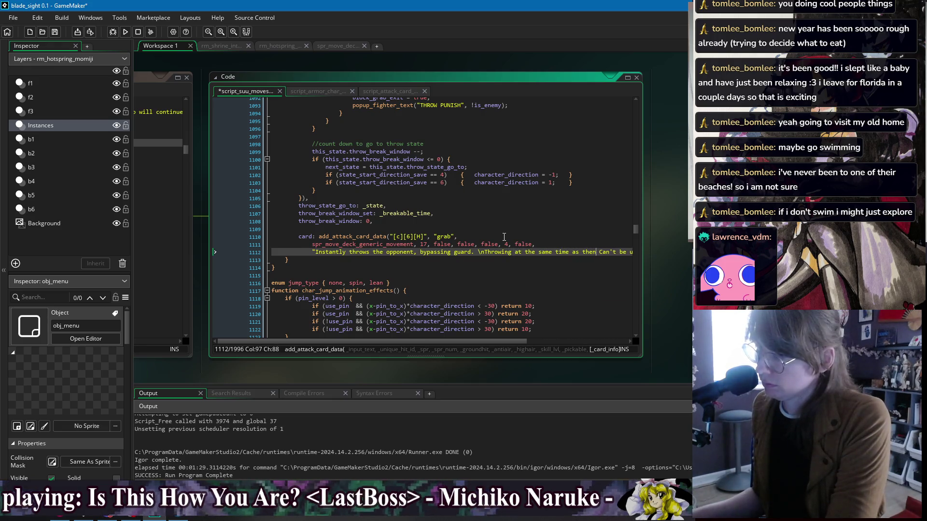
text(target )
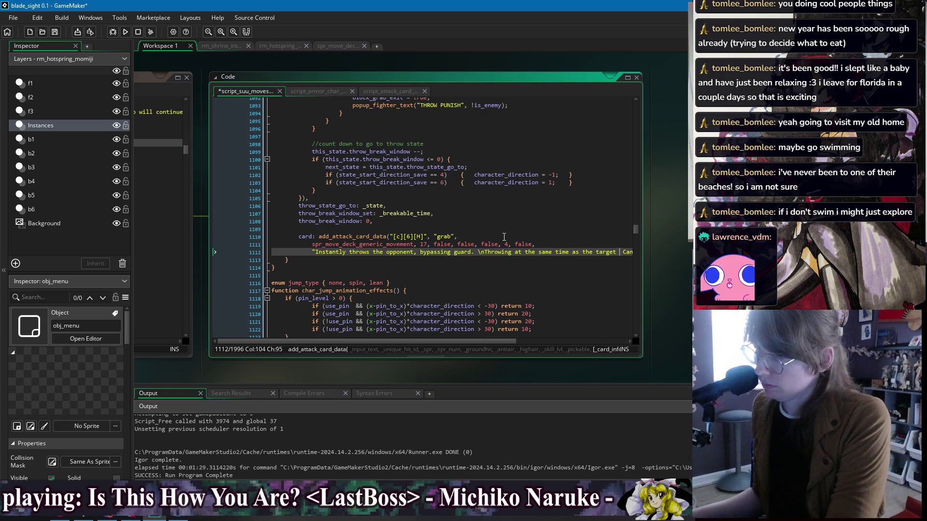
text(cla)
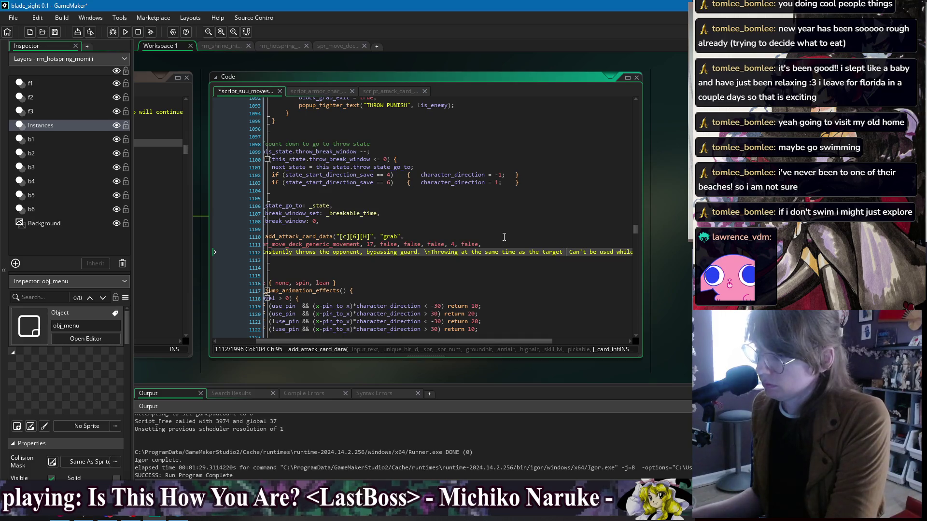
text(reaks the)
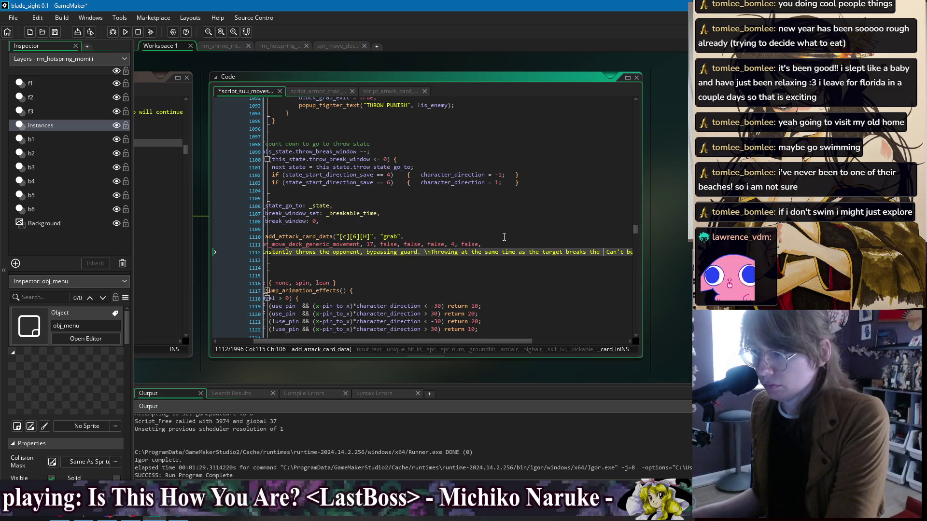
key(BackSpace)
key(BackSpace)
key(BackSpace)
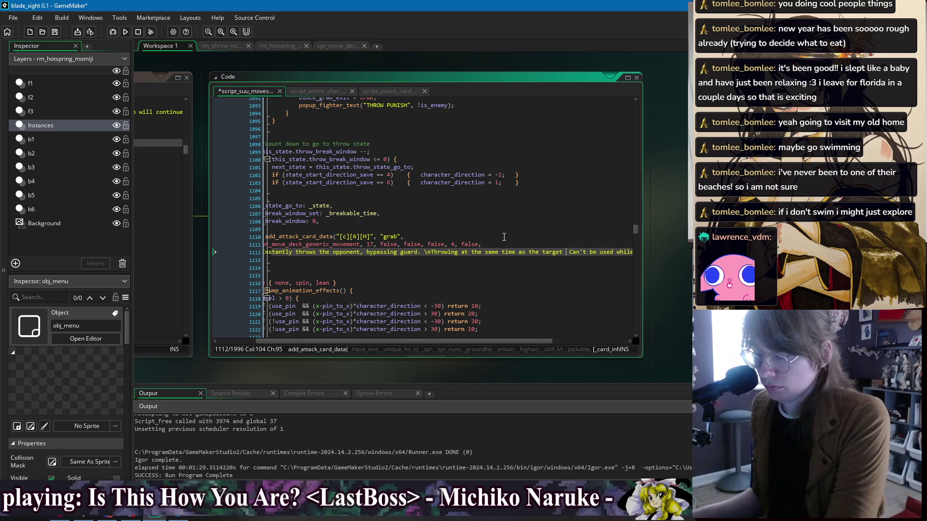
text(shes)
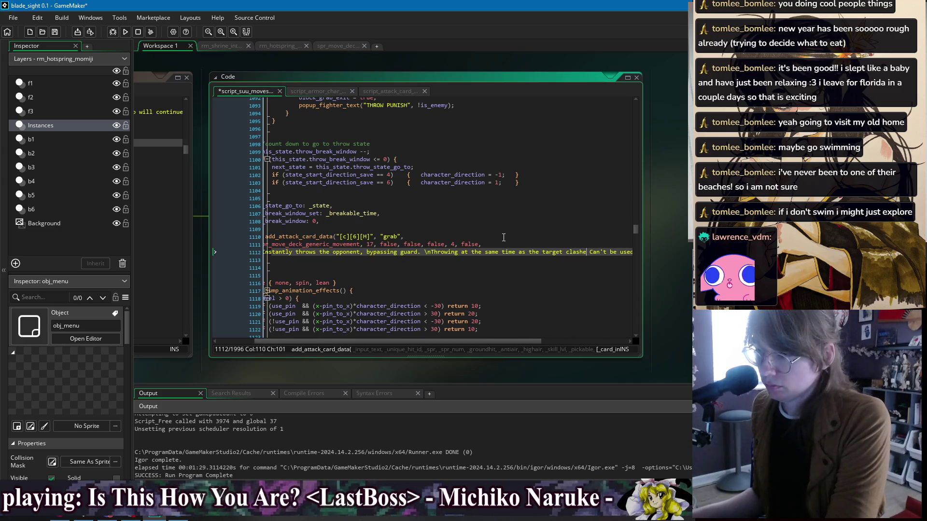
text(.\n)
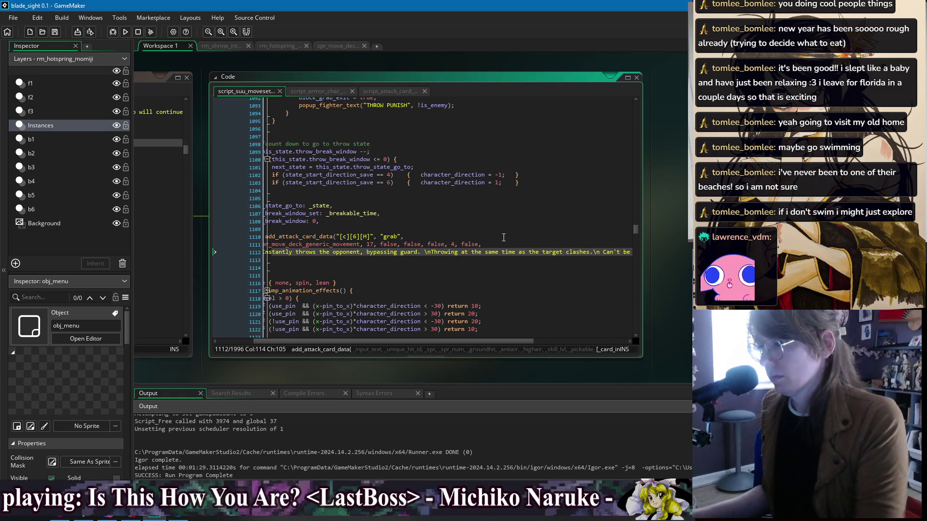
key(Down)
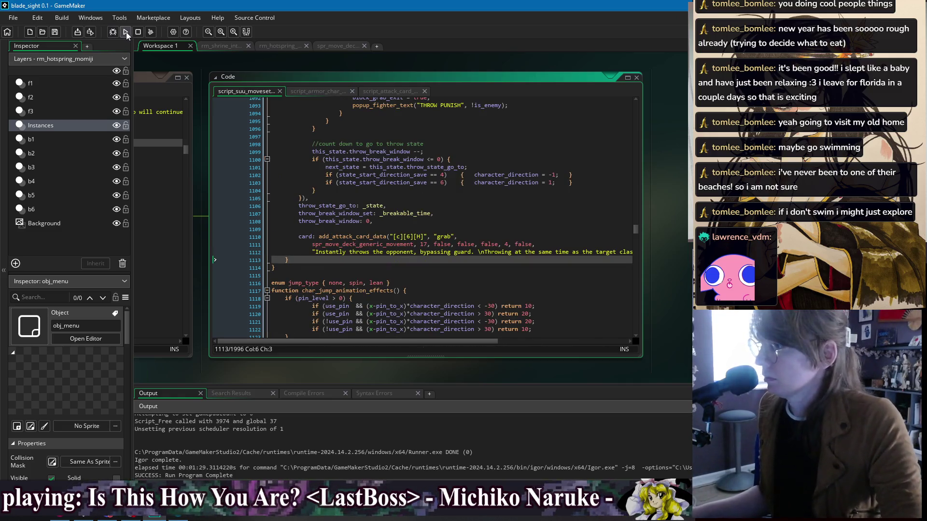
click(126, 32)
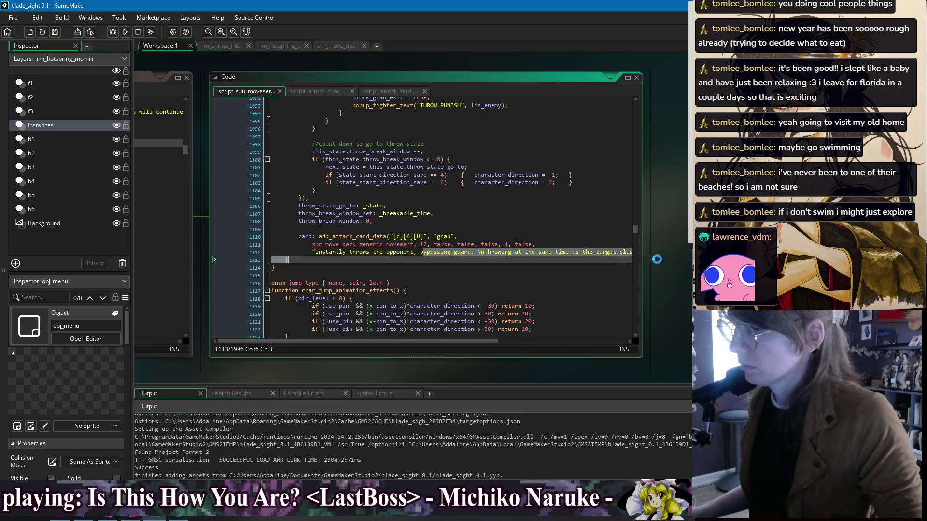
key(Down)
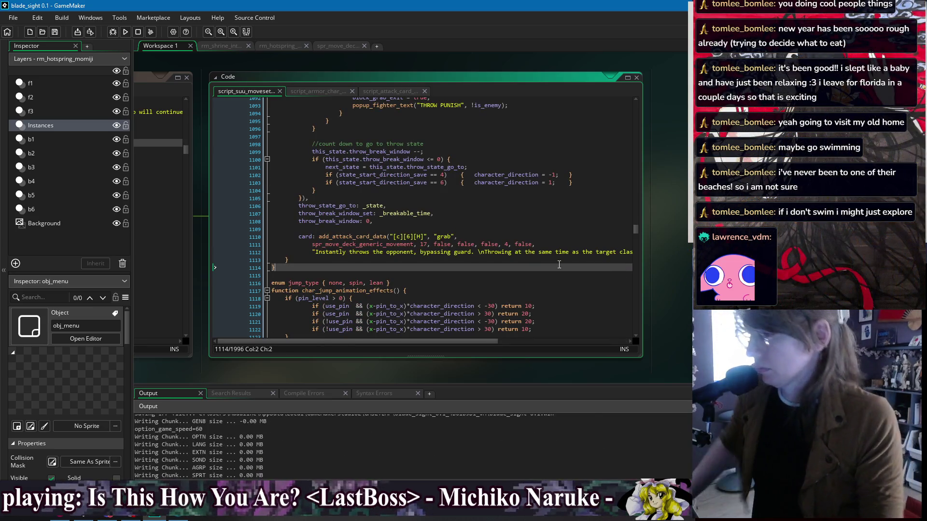
drag(559, 265, 533, 329)
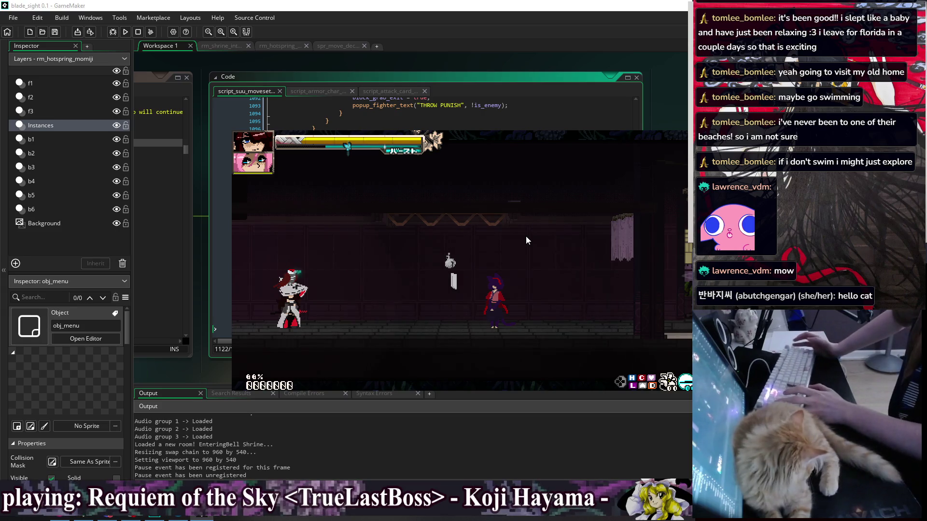
key(Escape)
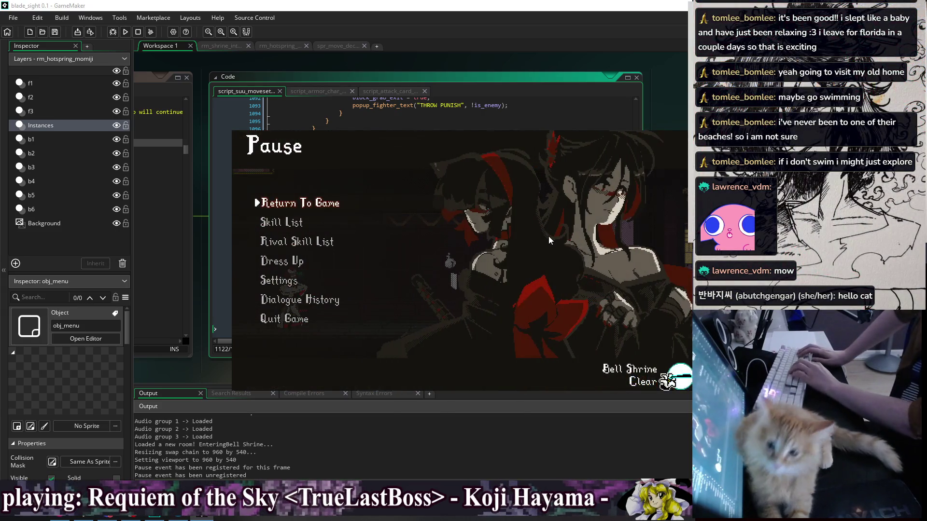
key(Down)
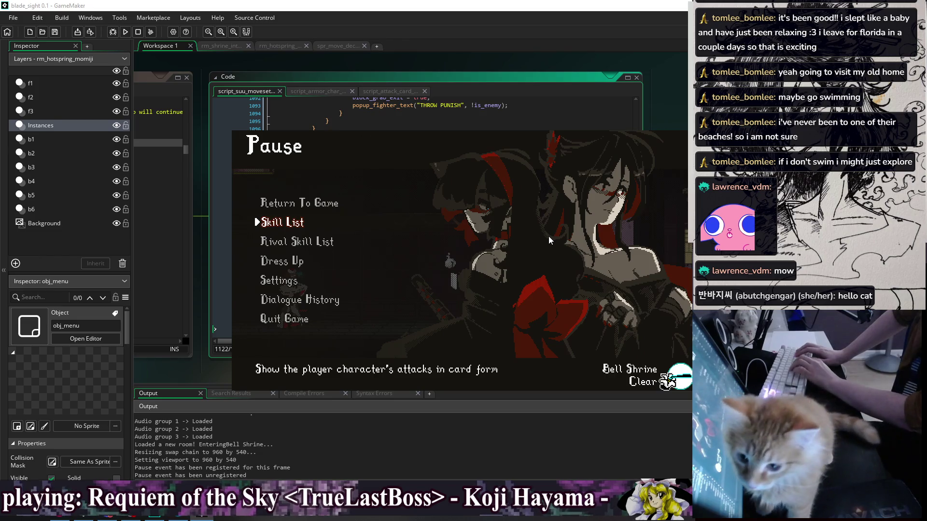
key(Return)
key(Left)
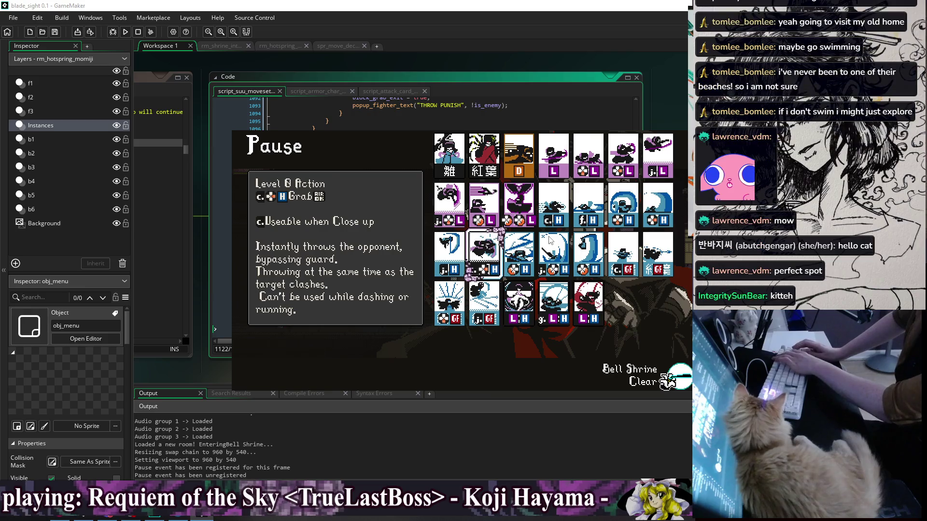
key(alt+F4)
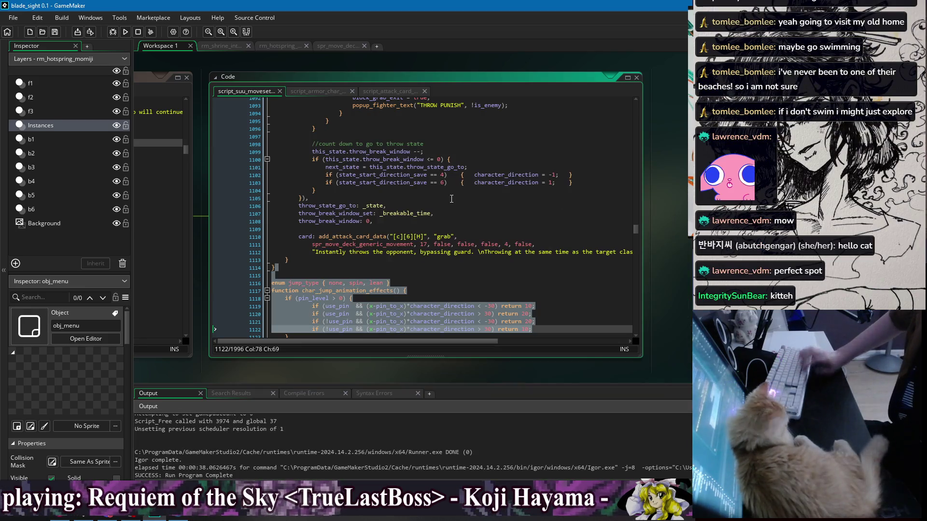
Remove the line break before 'Throwing' and the spaces around the \n after 'clashes.'.
click(486, 252)
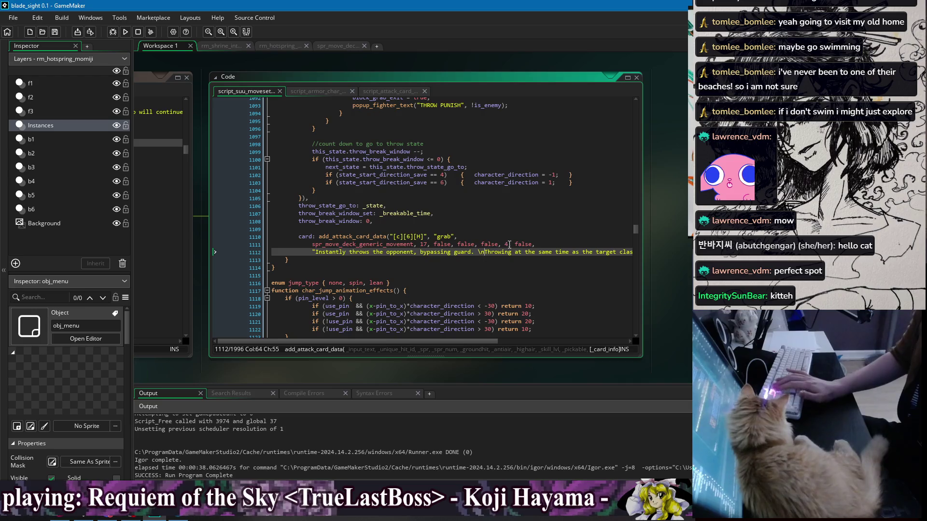
key(BackSpace)
key(BackSpace)
key(Right)
key(Right)
key(Right)
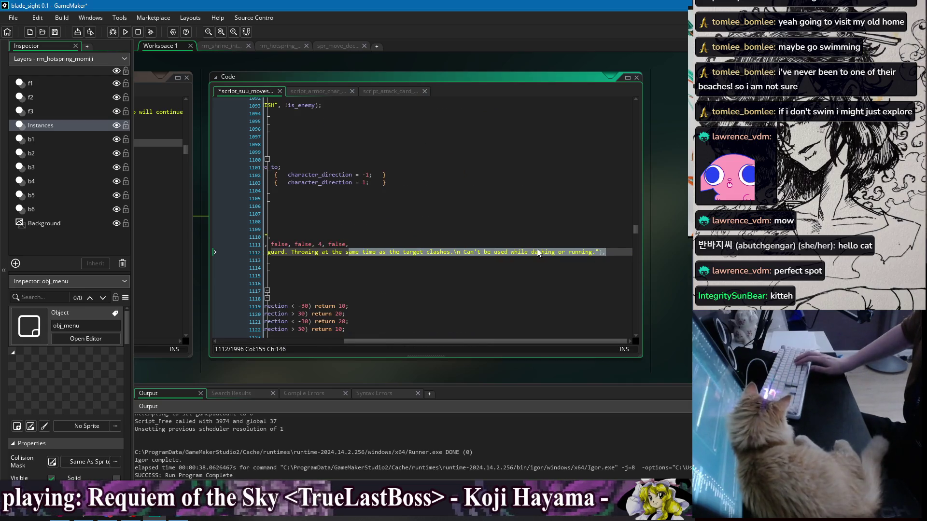
double_click(437, 252)
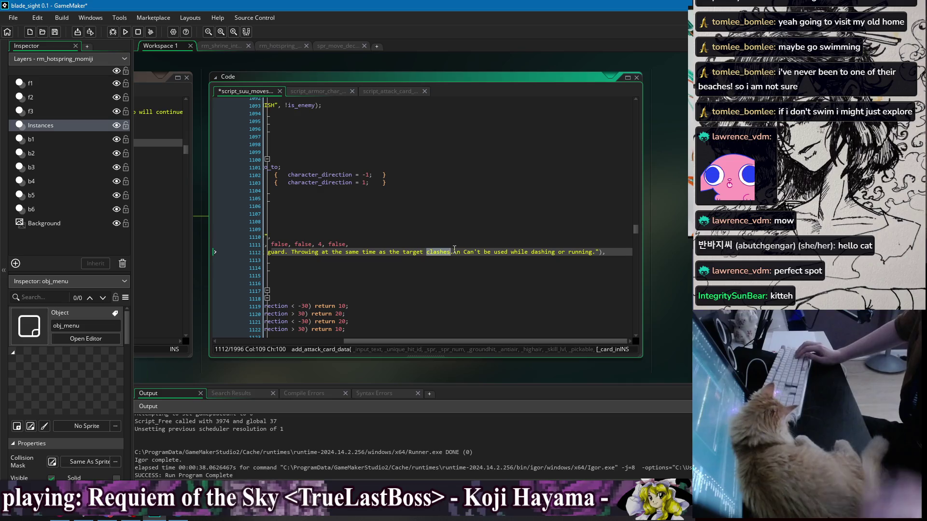
key(Right)
key(Right)
key(Delete)
key(Right)
key(Right)
key(Delete)
Add a \n before the 'Can't' dashing restriction, save the script, and rebuild the game.
key(Down)
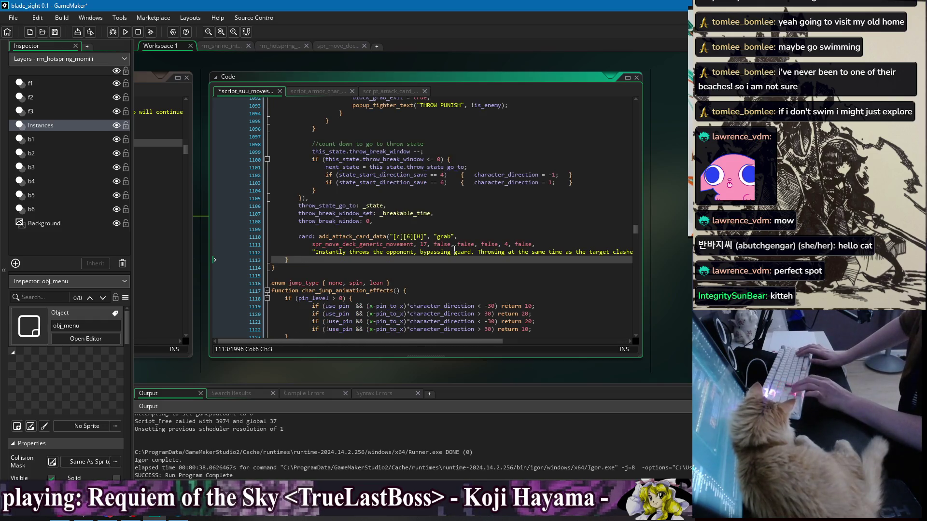
key(Up)
key(End)
key(Left)
key(Left)
key(Left)
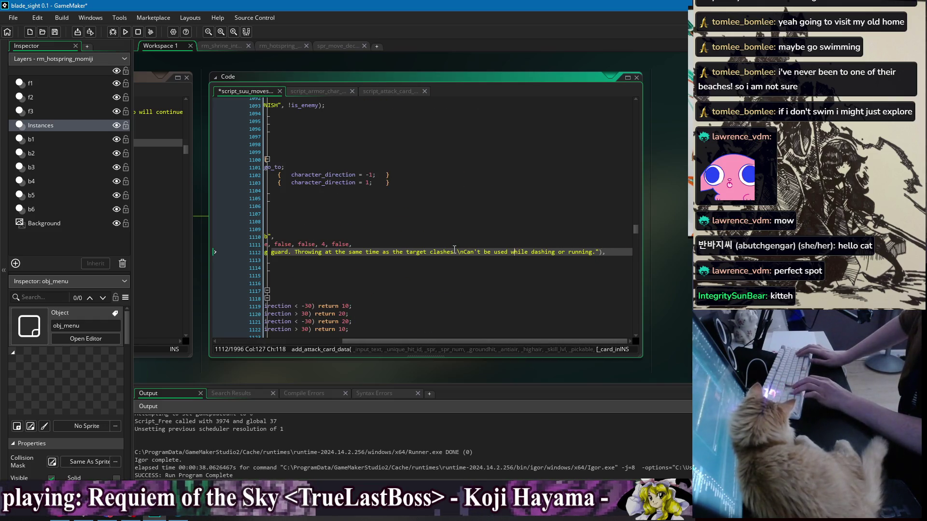
text(\)
text(n)
key(ctrl+s)
key(Home)
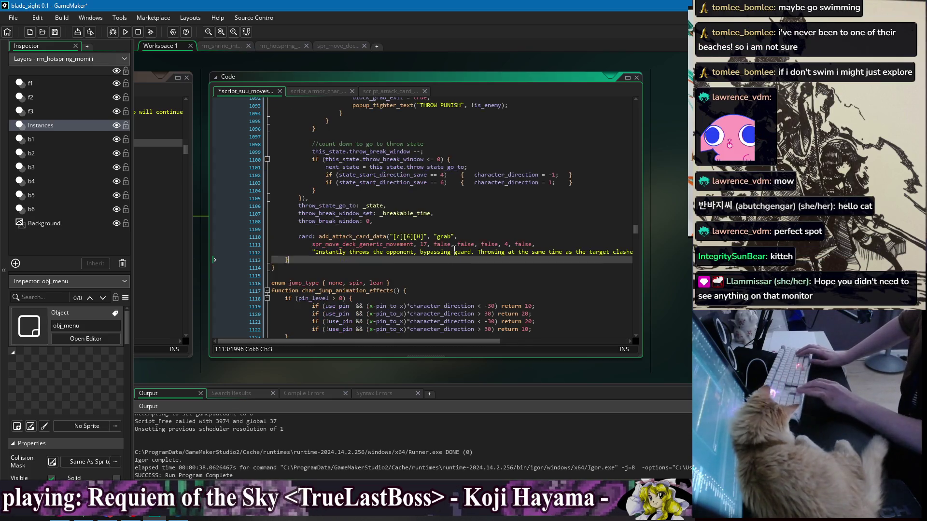
key(Down)
key(Down)
click(125, 32)
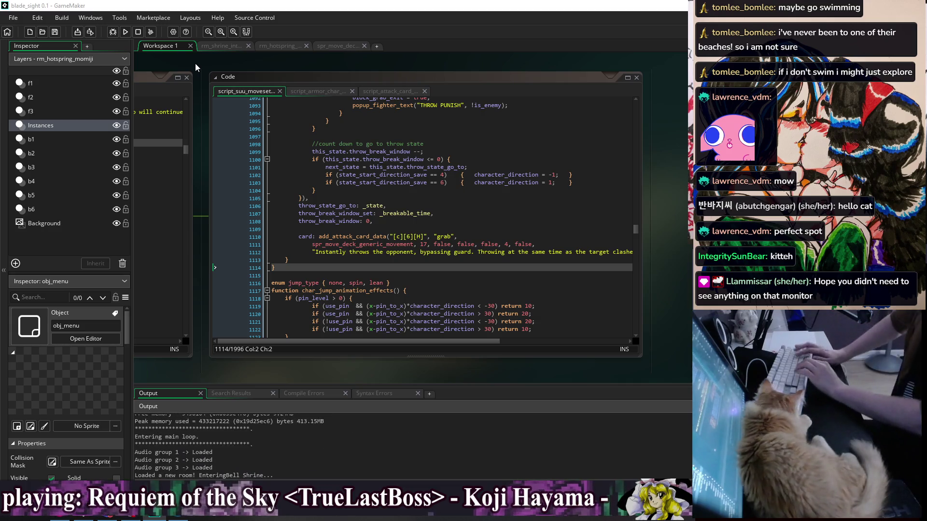
Pause the game, open the Skill List, and browse the c.Grab, j.H and c.H cards.
key(Escape)
key(Down)
key(Down)
key(Return)
key(Return)
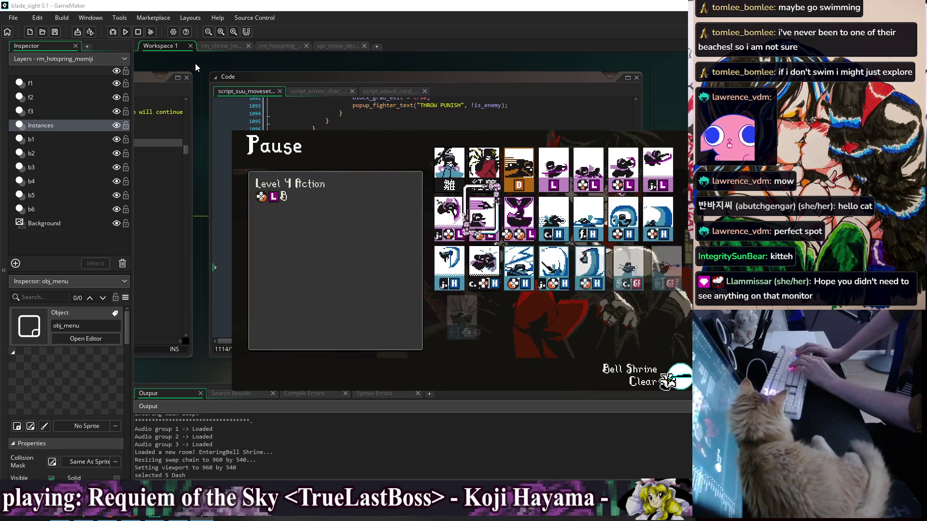
key(Down)
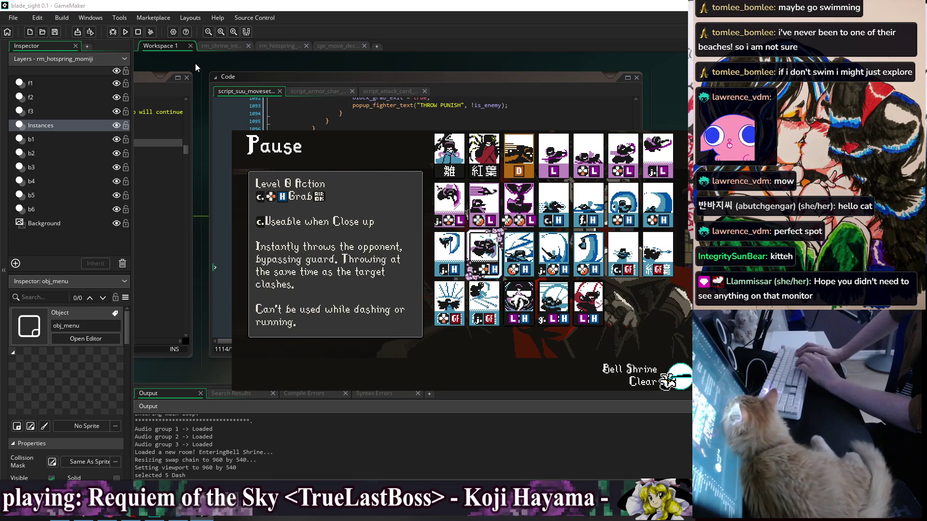
key(Left)
key(Right)
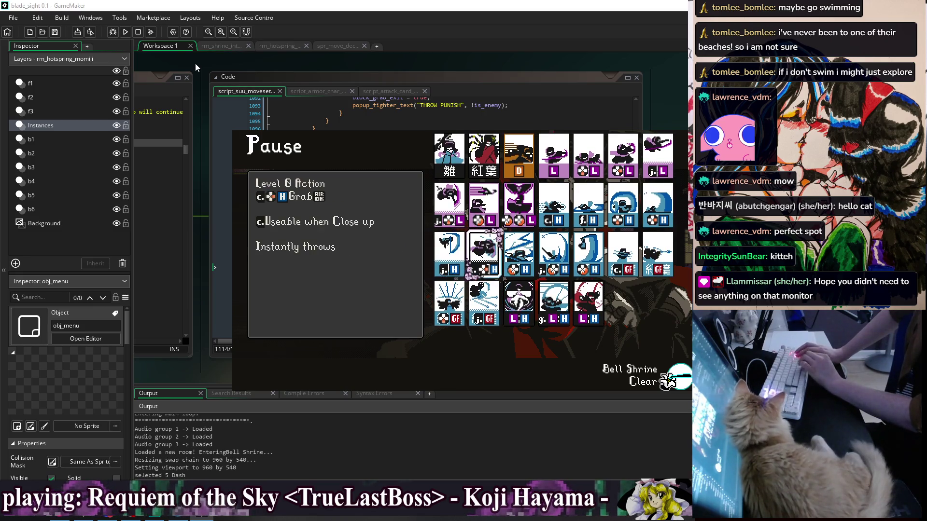
key(Left)
key(Left)
key(Left)
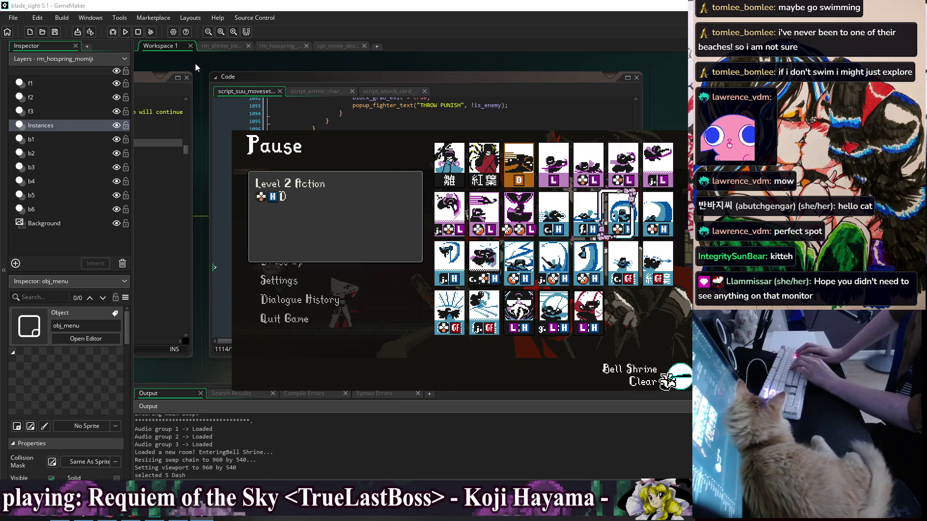
Return to the c.Grab card to reread its reflowed description, then close the game.
key(Down)
key(Left)
key(Left)
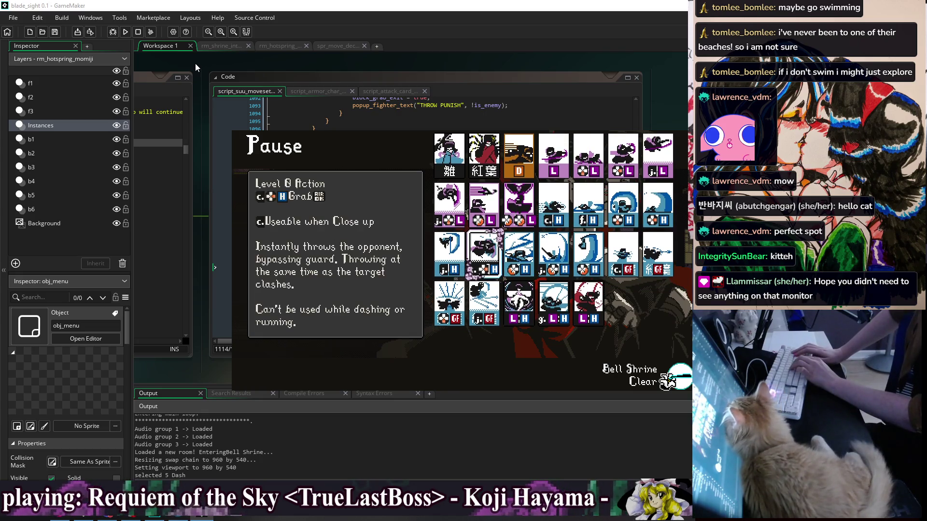
key(Up)
key(Right)
key(Right)
key(Right)
key(Down)
key(Left)
key(Left)
key(Left)
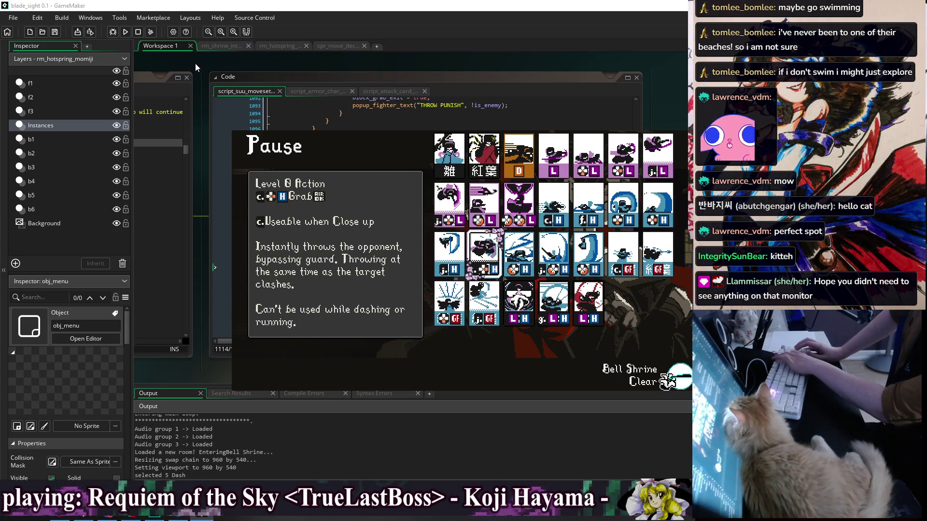
key(alt+F4)
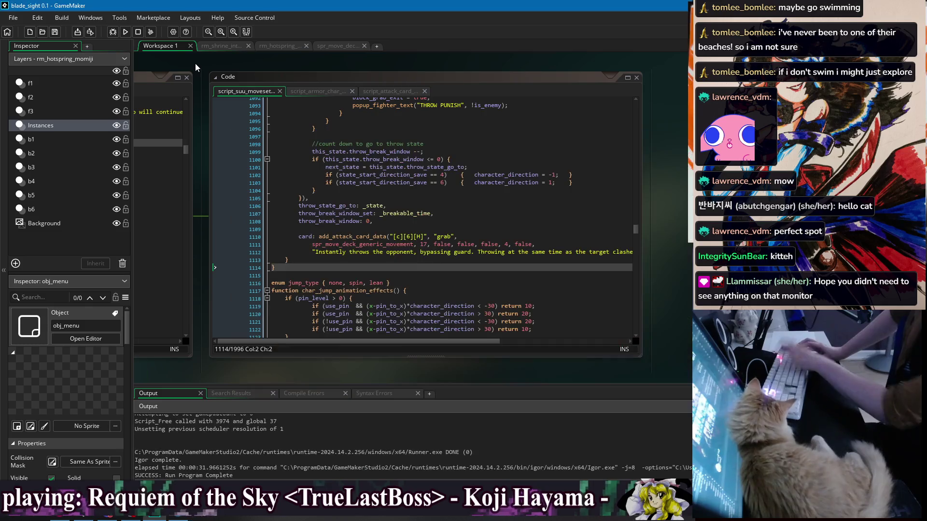
Jump to the obj_character and then obj_player_feral windows via the workspace Windows menu.
right_click(308, 63)
mouse_move(331, 76)
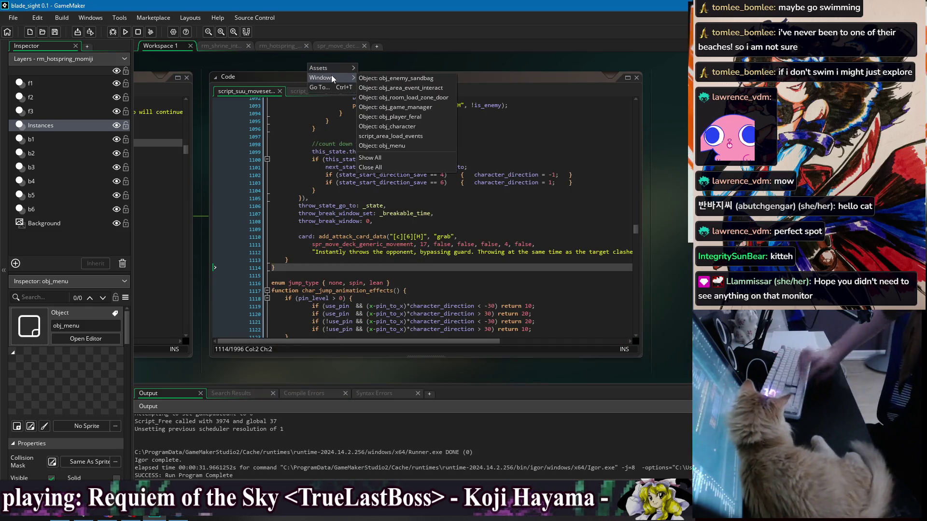
click(413, 128)
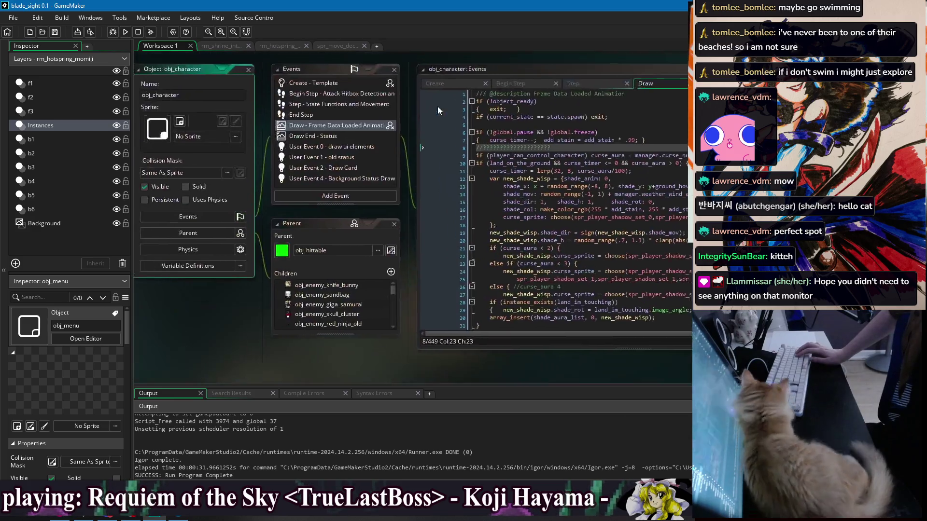
right_click(500, 56)
mouse_move(515, 71)
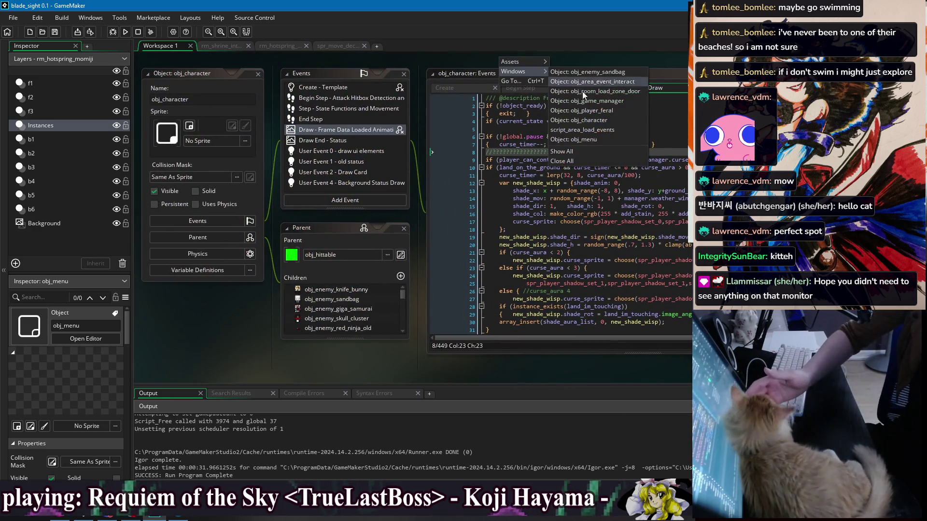
click(607, 111)
Pan the workspace over to the script_suu_moveset code window beside obj_player_feral.
right_click(525, 75)
click(560, 111)
drag(517, 66, 176, 62)
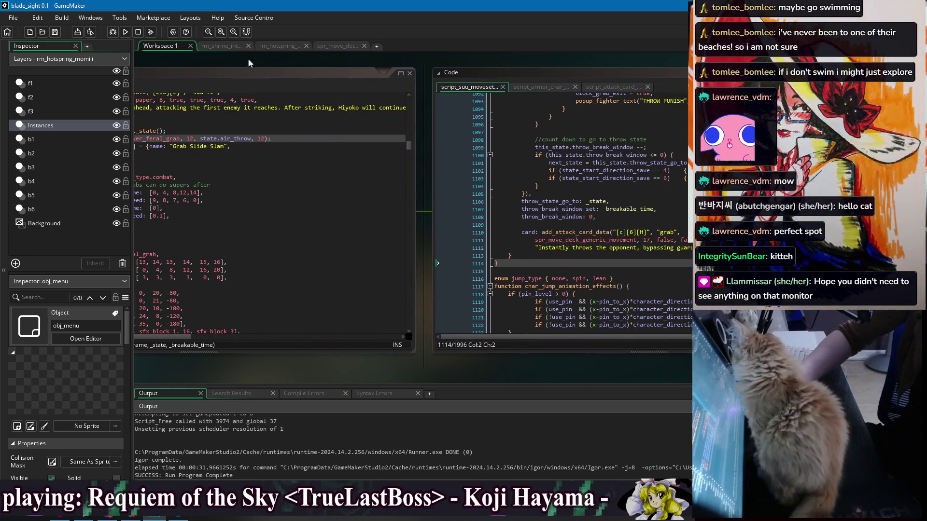
click(599, 87)
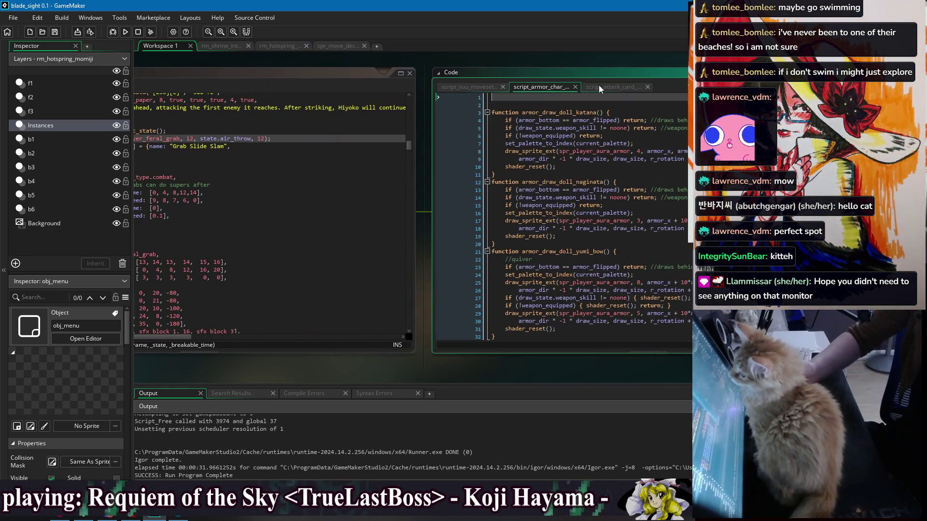
click(536, 87)
click(460, 87)
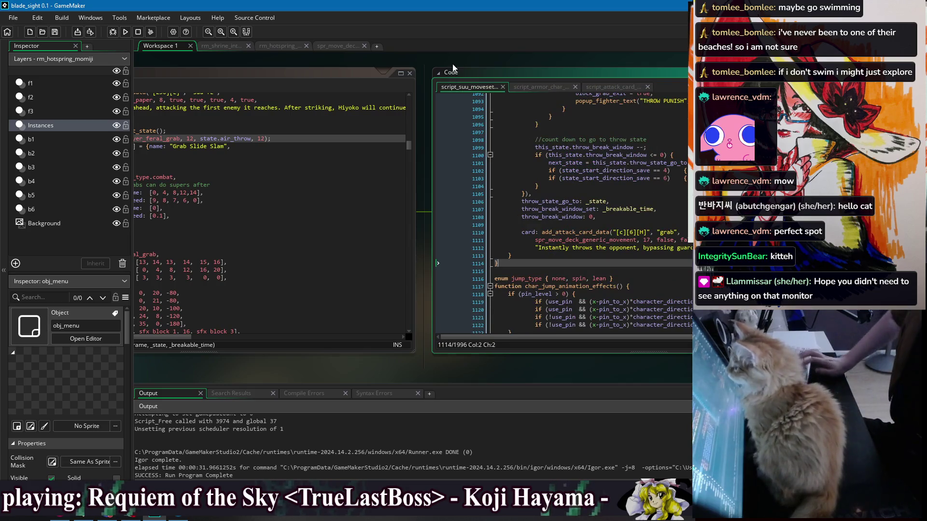
Search the whole project for [c] and jump to the script_suu_moveset line 130 match.
key(ctrl+shift+f)
text("[c)
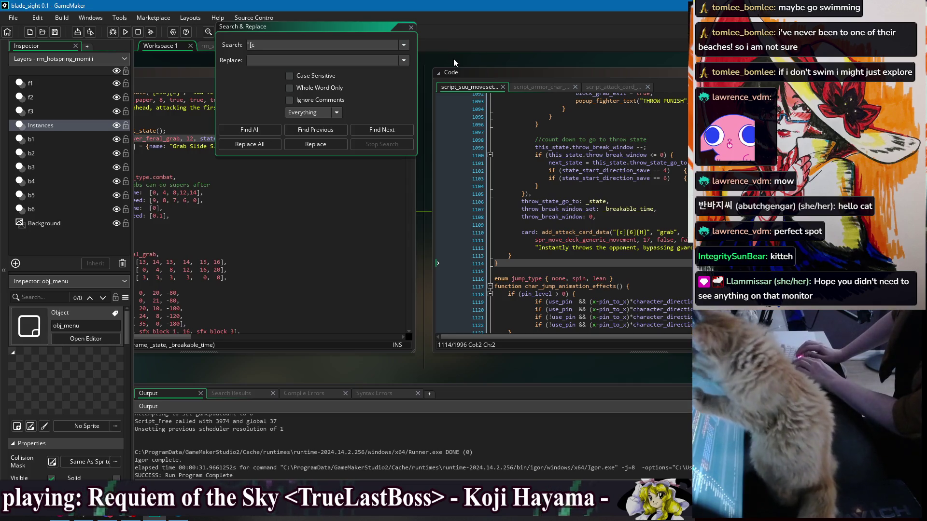
text(])
key(Return)
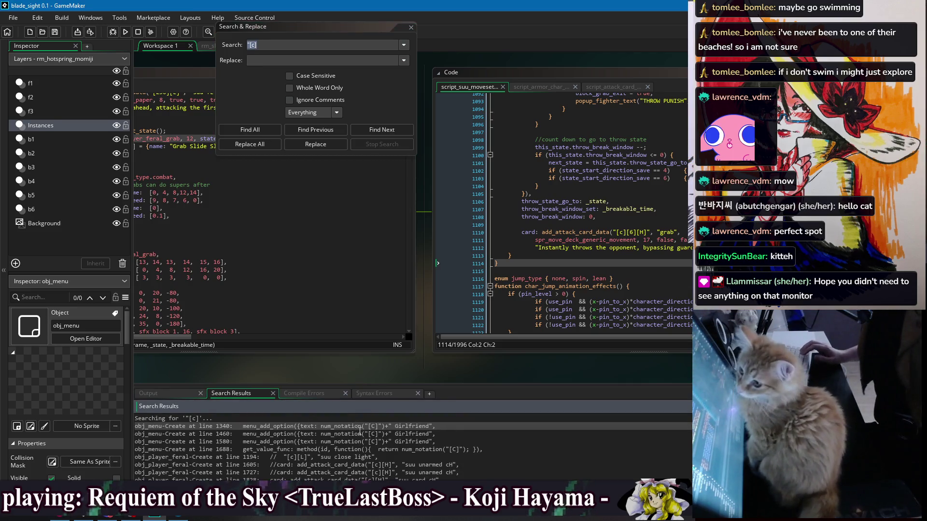
scroll(364, 430, down, 10)
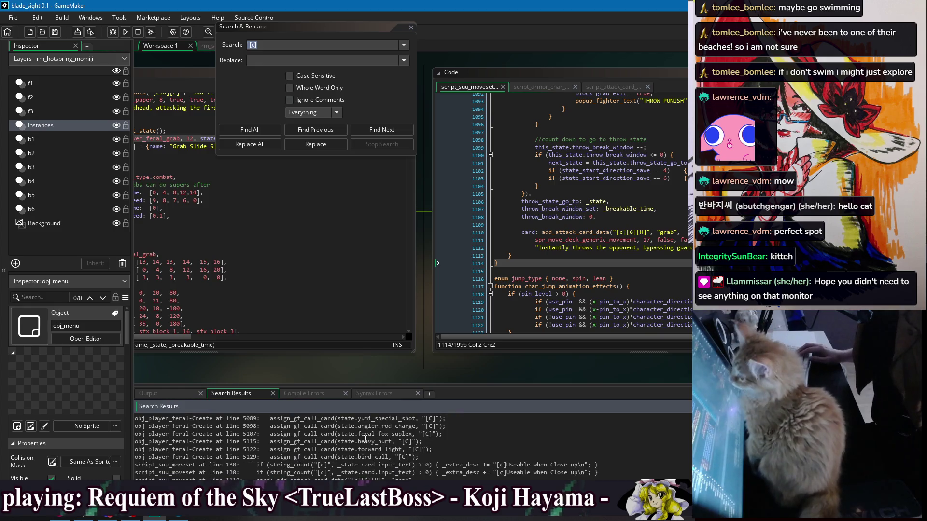
double_click(352, 464)
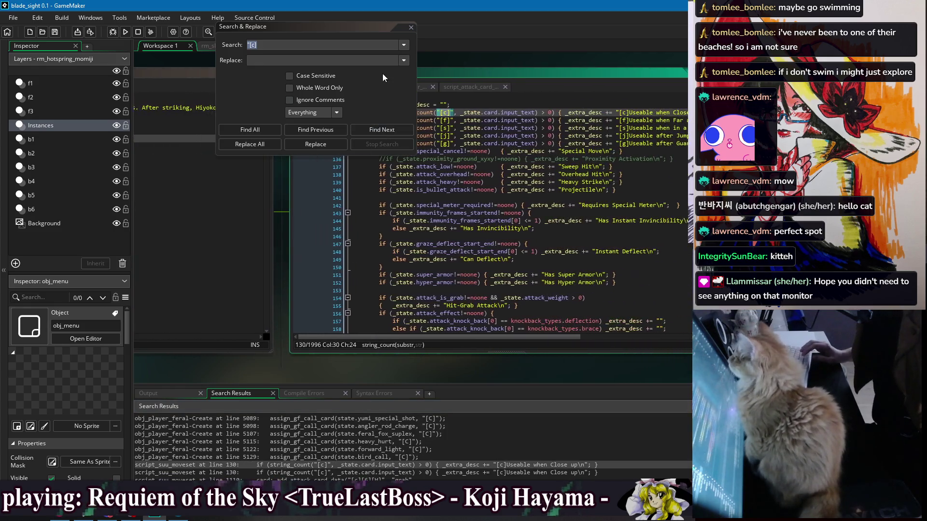
click(413, 27)
scroll(549, 167, up, 4)
scroll(531, 174, up, 1)
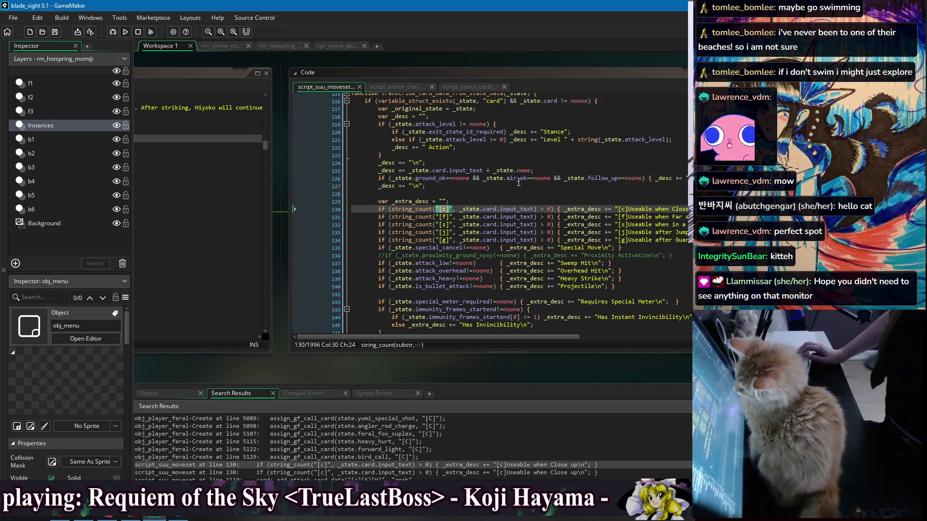
click(431, 178)
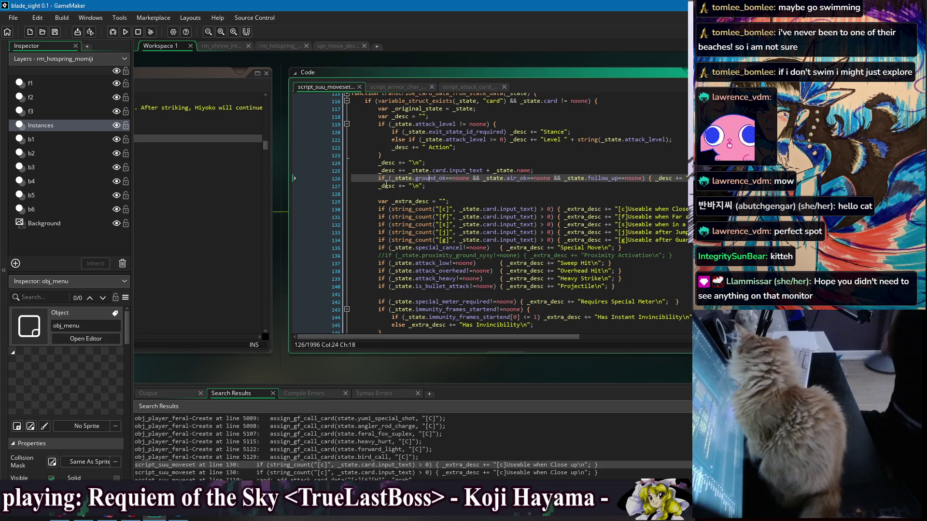
Comment out the line 126 condition with //.
click(376, 178)
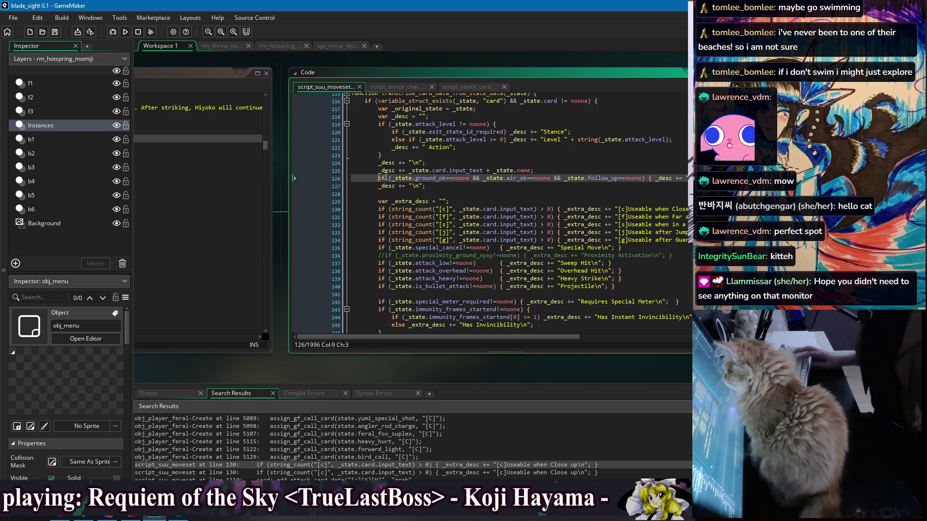
key(Down)
key(Down)
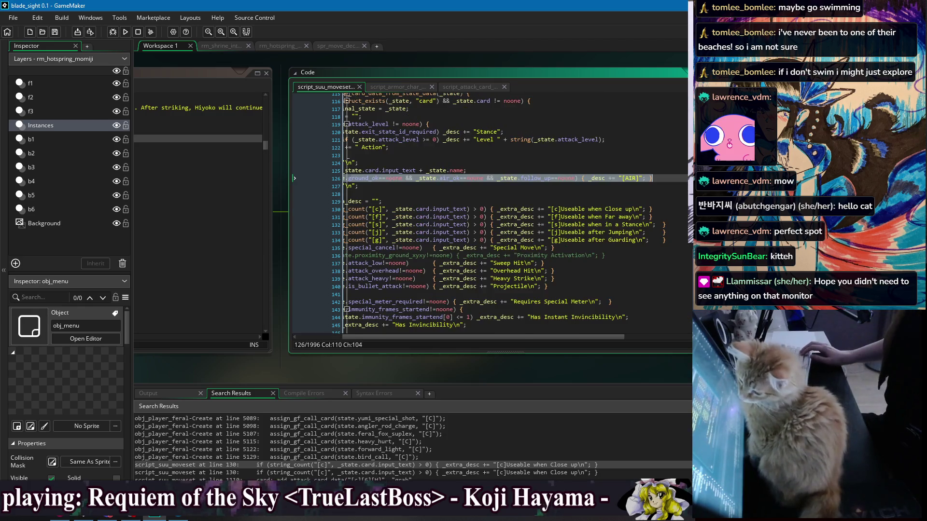
click(378, 178)
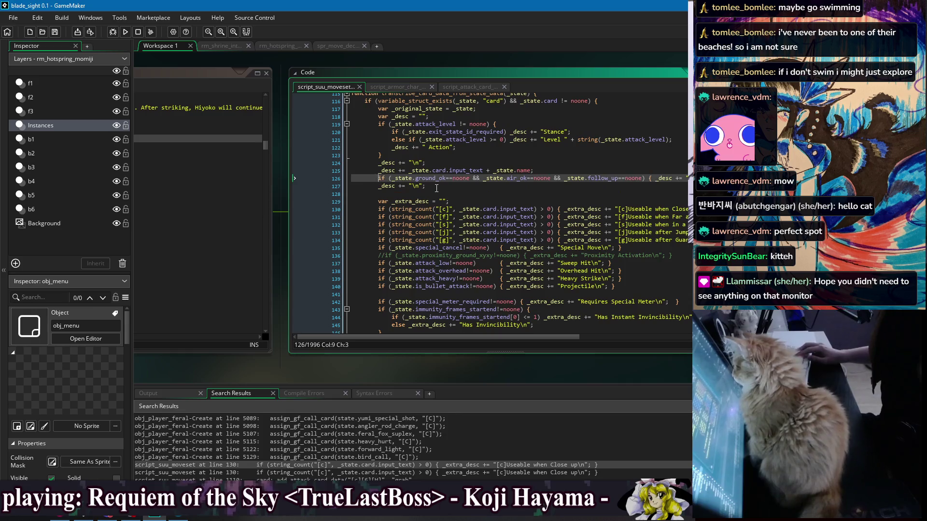
text(//)
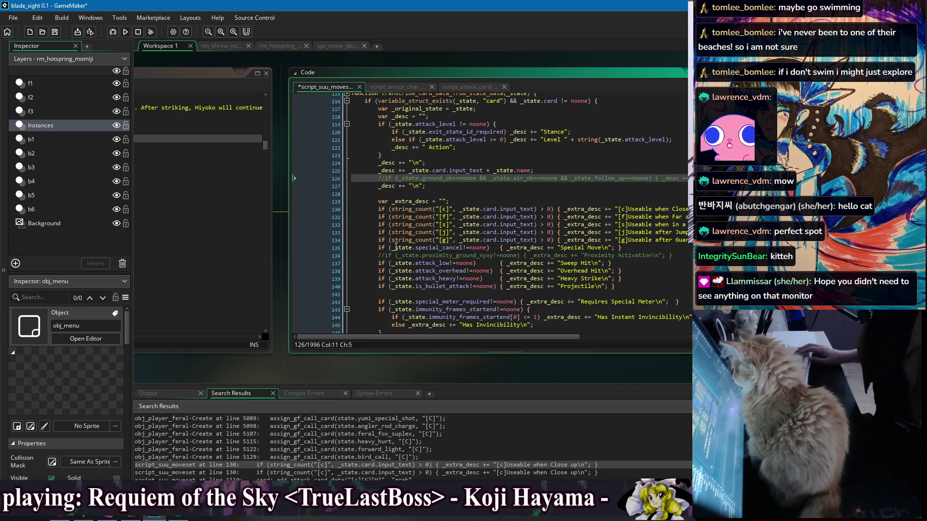
Add a pasted [AIR] if-check after line 129, save, and put the [AIR] statement on its own line.
click(379, 248)
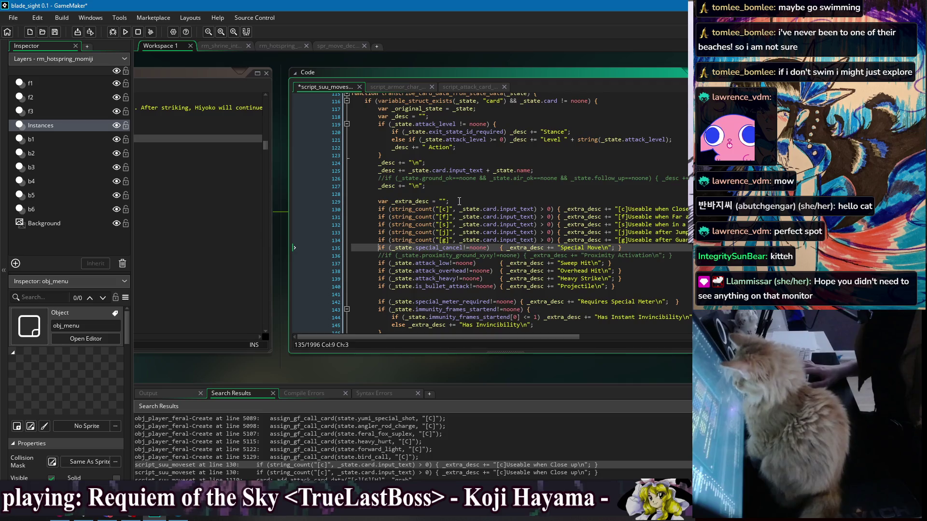
click(492, 202)
key(Return)
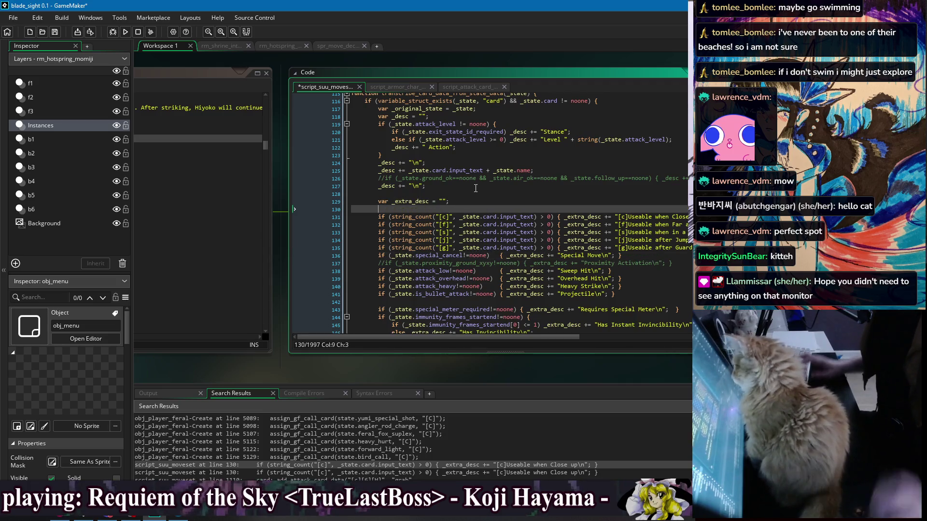
text(if ()
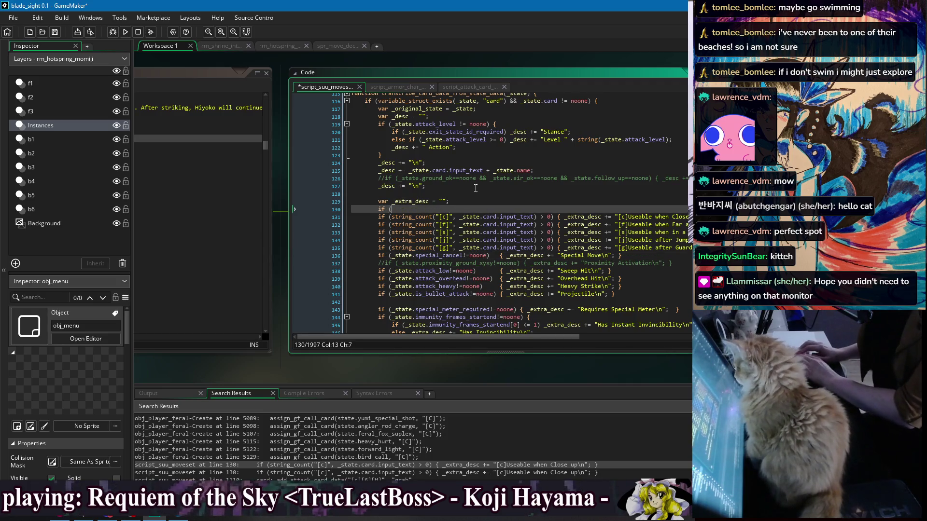
key(ctrl+v)
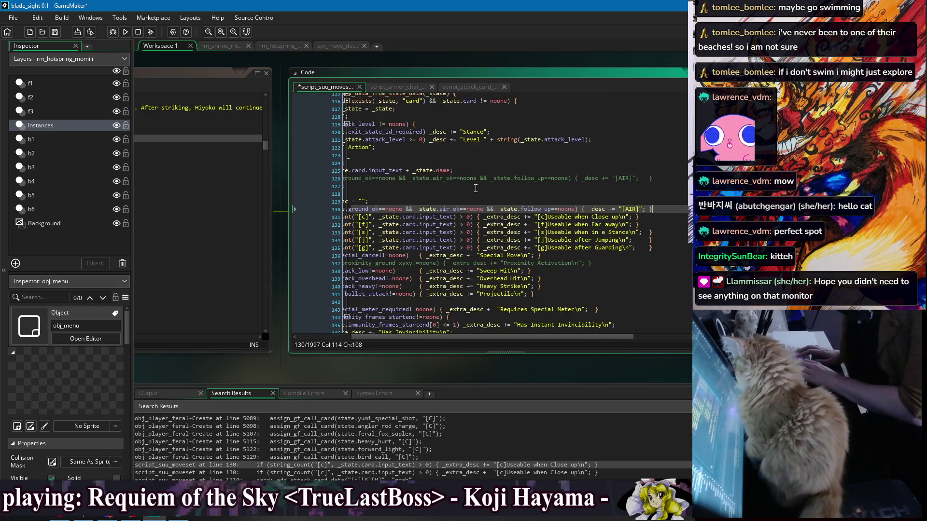
key(ctrl+s)
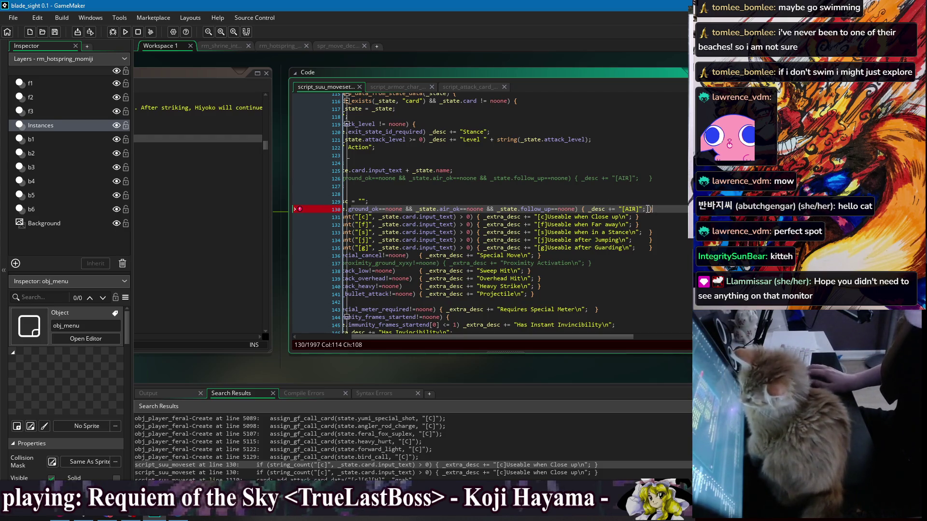
click(583, 209)
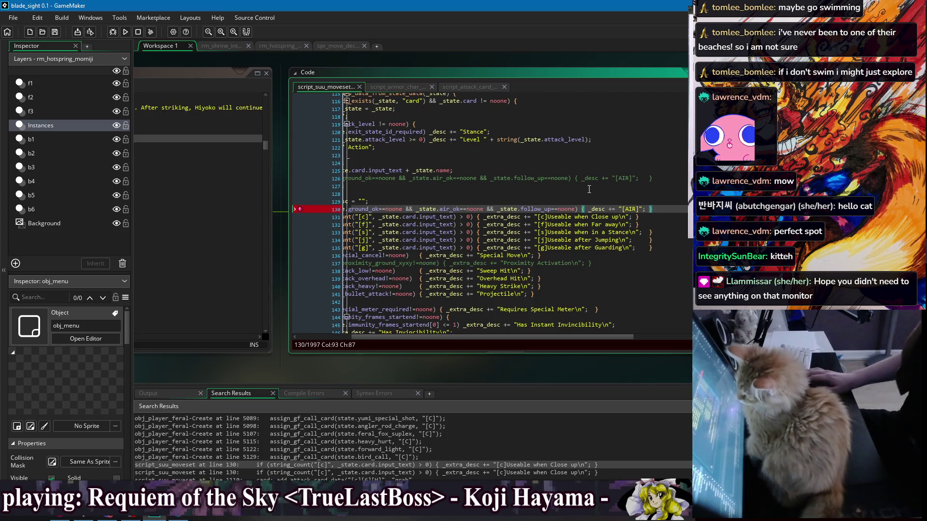
key(Return)
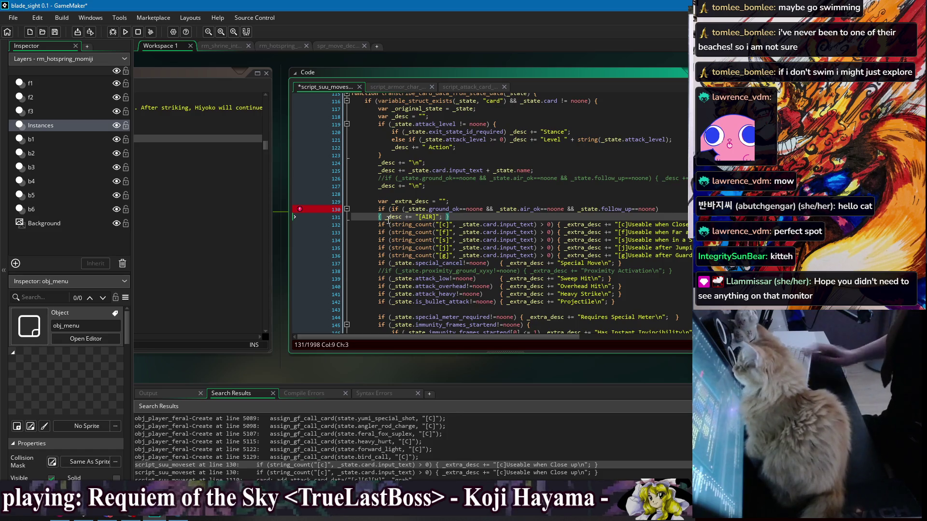
Change the check to add '[AIR]Useable while Jumping or Grounded\n' to _extra_desc and save.
click(386, 218)
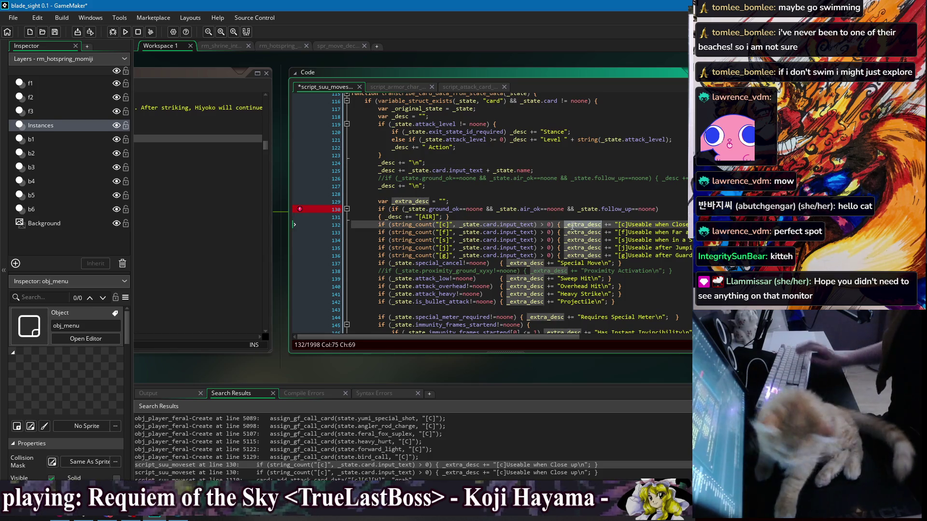
click(395, 218)
double_click(395, 218)
text(_extra_desc)
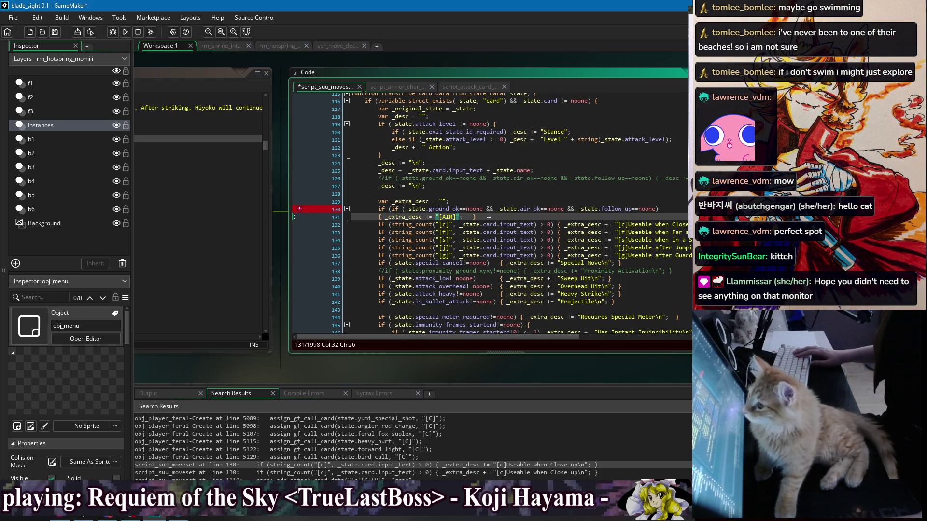
text(\)
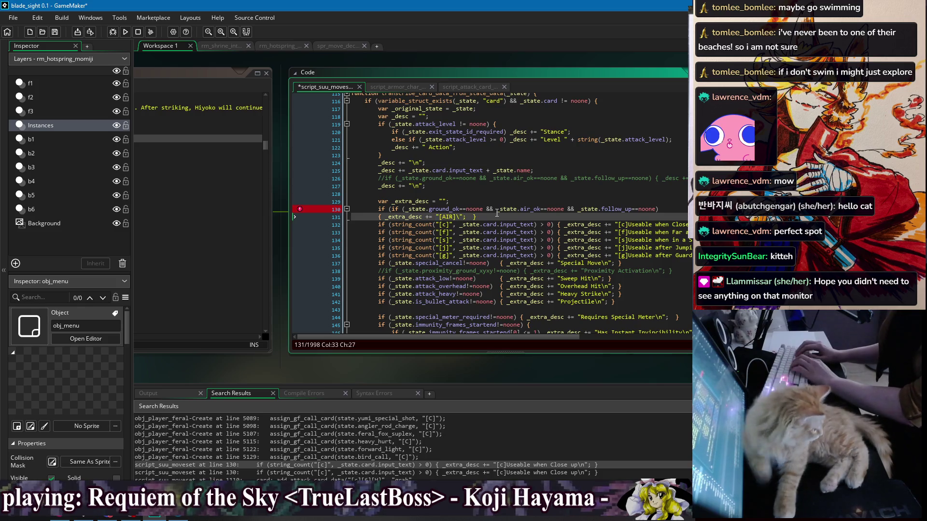
text(n)
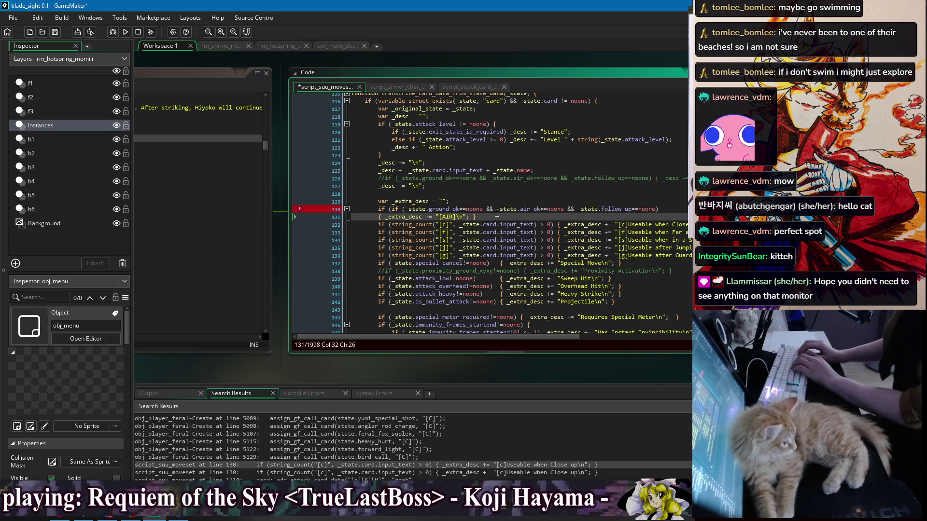
text( in Air)
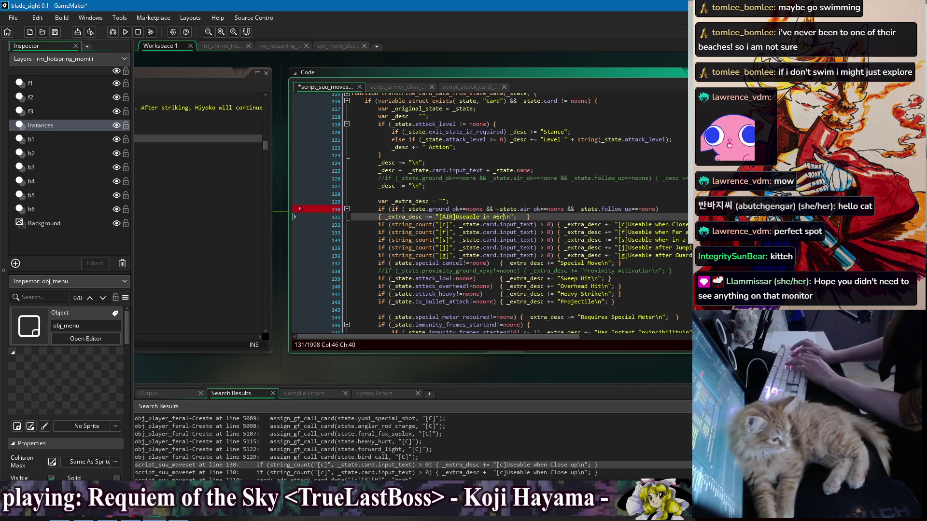
key(BackSpace)
key(BackSpace)
key(BackSpace)
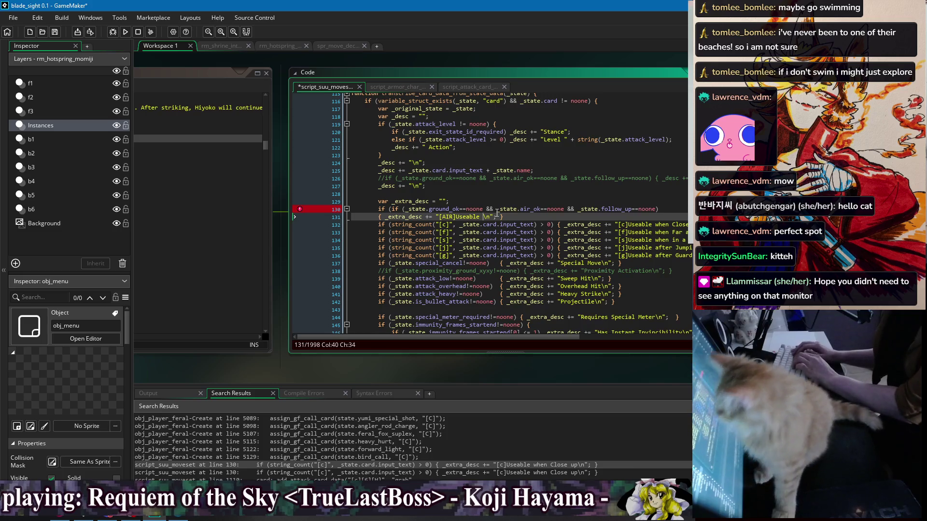
text(whe)
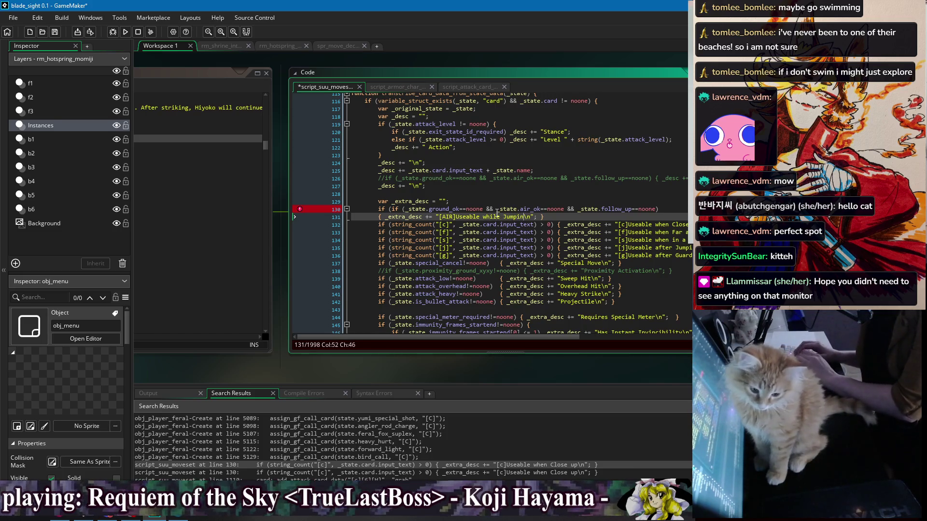
key(BackSpace)
key(BackSpace)
key(BackSpace)
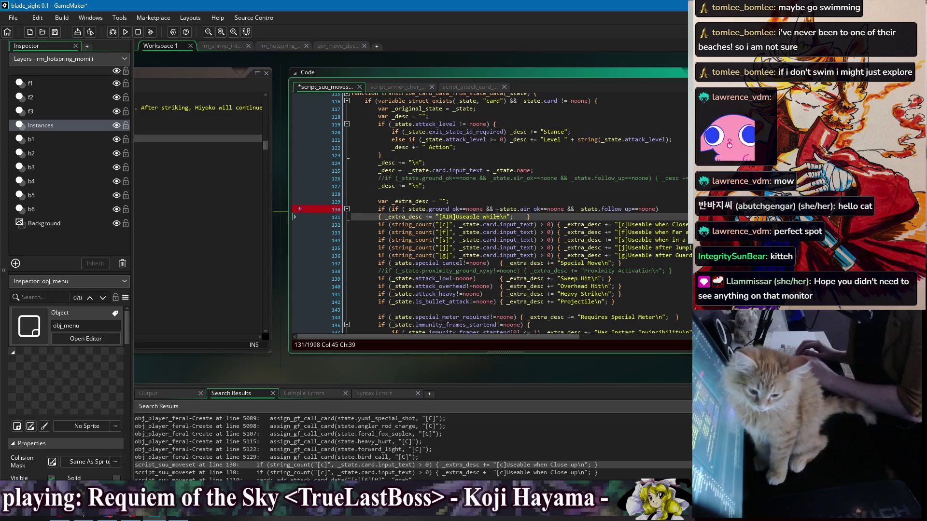
text(Jumping or Grounded)
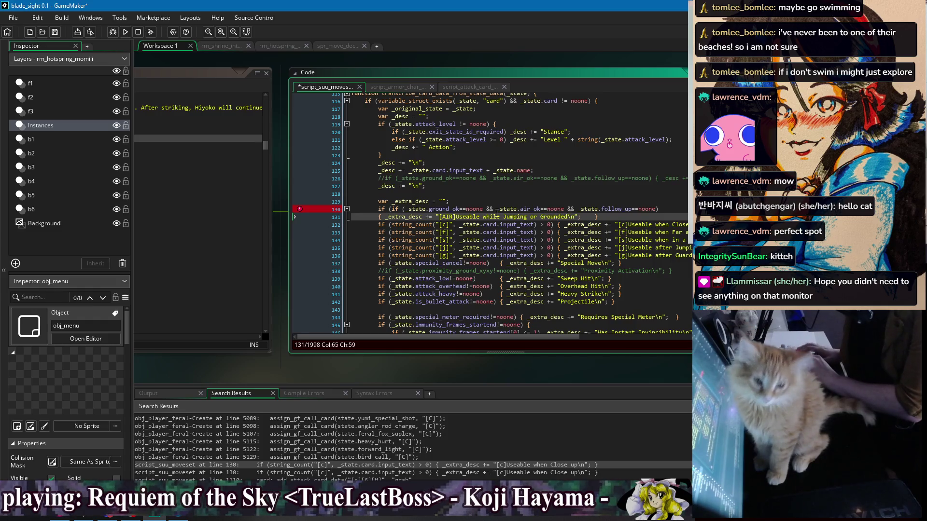
key(ctrl+s)
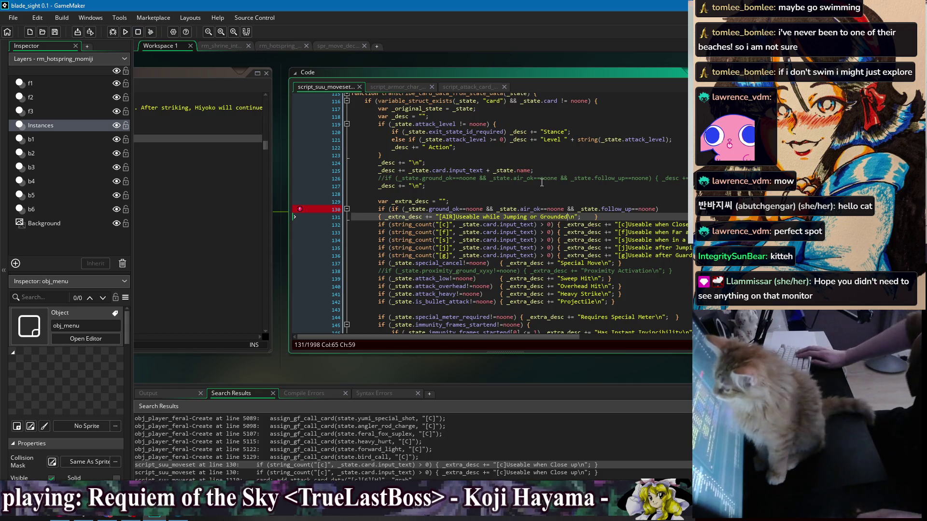
Delete the duplicated 'if (' on line 130 and save the script.
click(390, 211)
key(BackSpace)
key(BackSpace)
key(BackSpace)
click(473, 203)
key(ctrl+s)
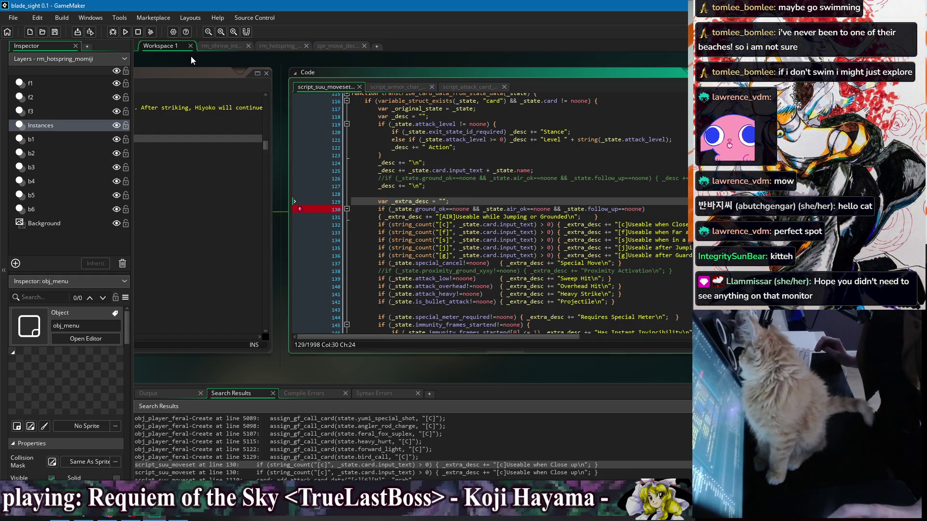
Run the game and open Suu's Skill List from the pause menu.
click(125, 32)
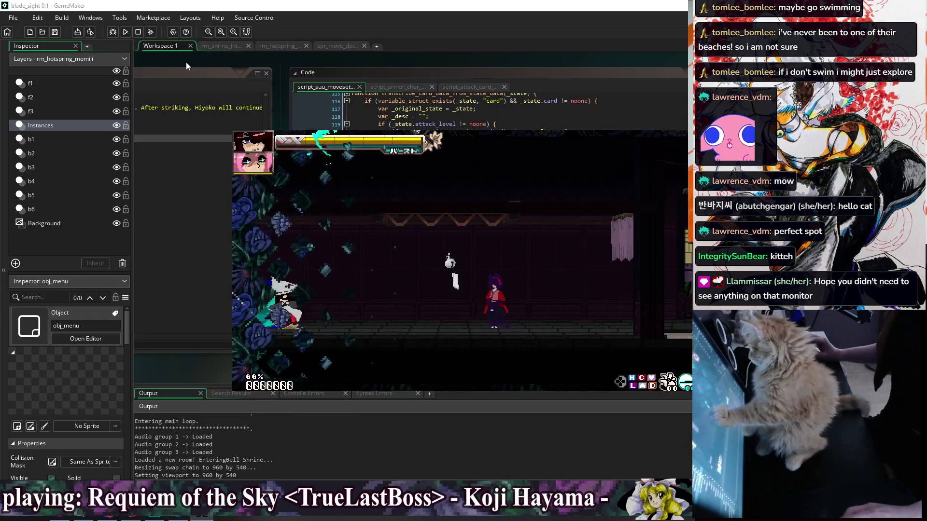
key(Escape)
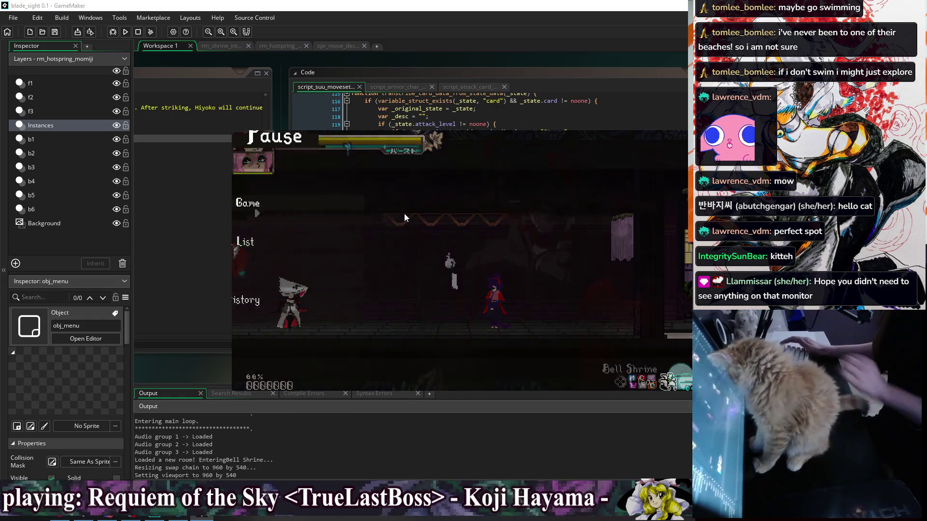
key(Down)
key(Return)
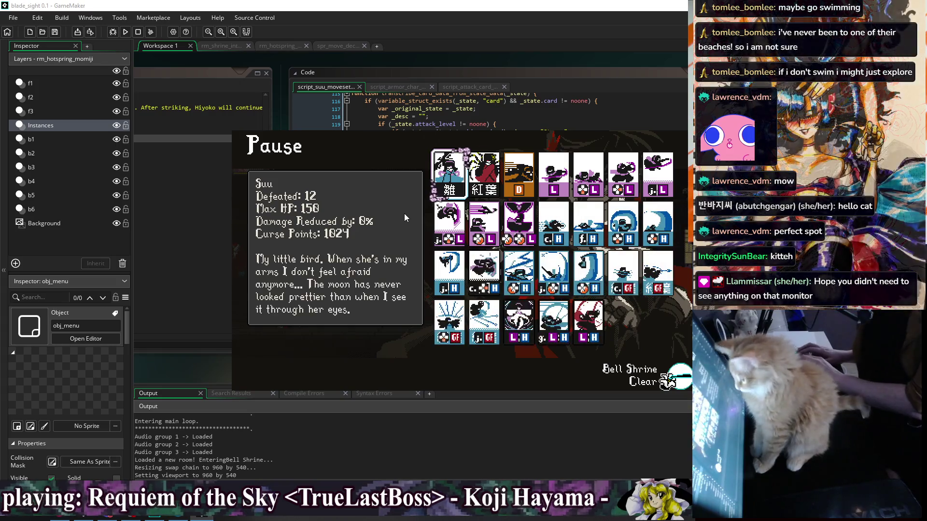
Confirm the Bird Call card reads 'Useable while Jumping or Grounded', then close the game.
key(Down)
key(Right)
key(Right)
key(Left)
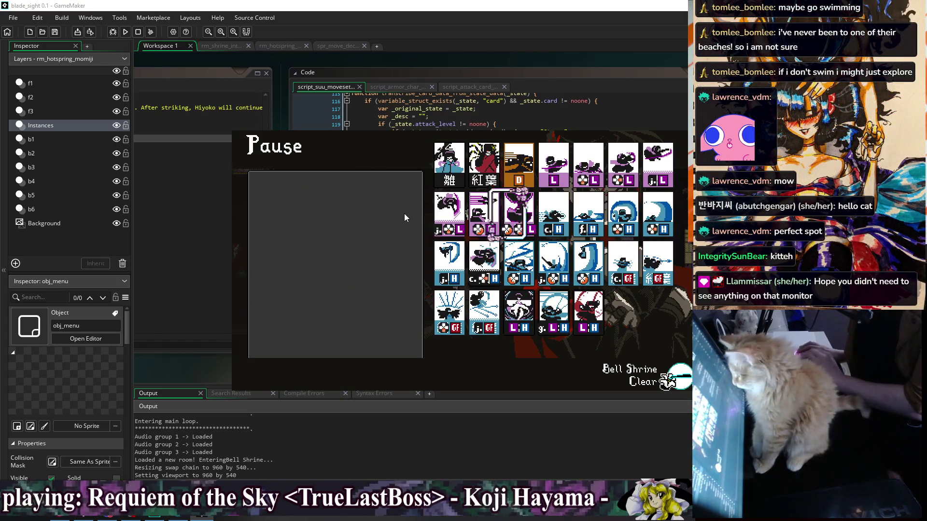
key(Left)
key(Right)
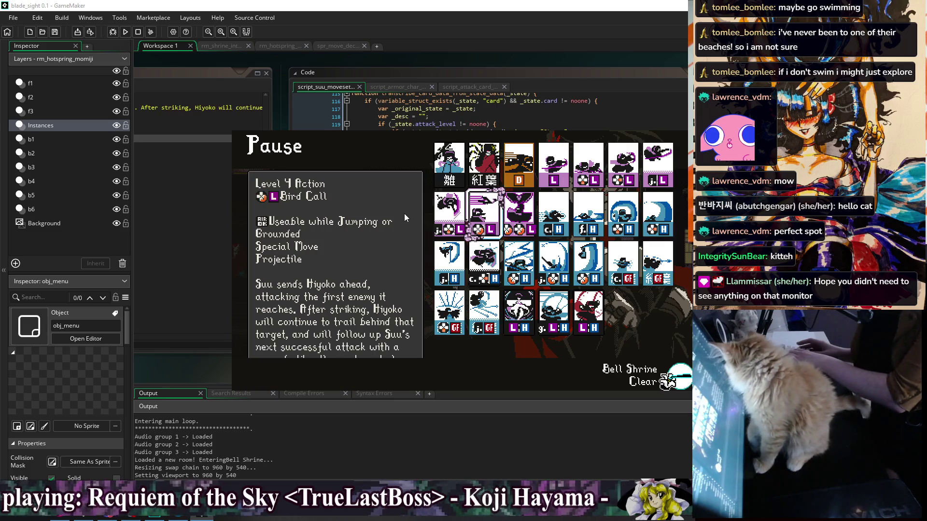
key(Escape)
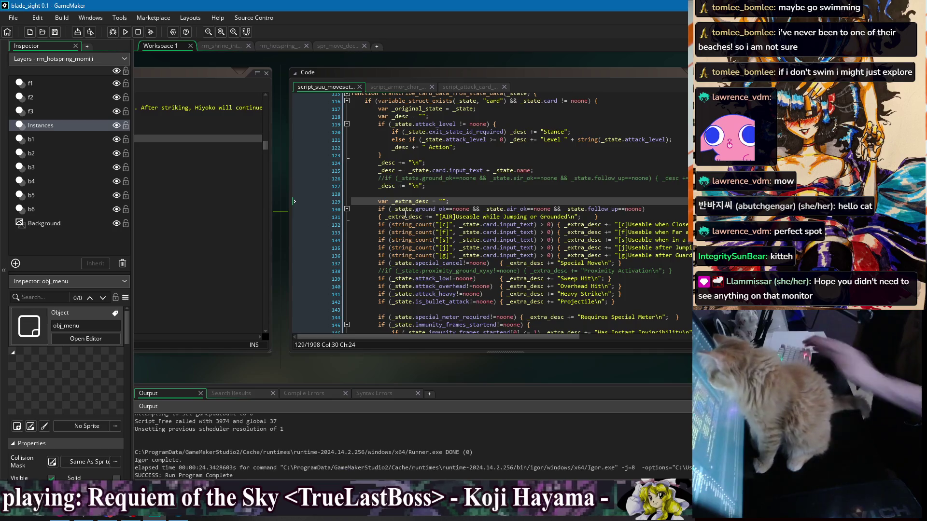
Reword the [AIR] text on line 131 to 'Useable Air and Ground' and rerun the game.
click(564, 217)
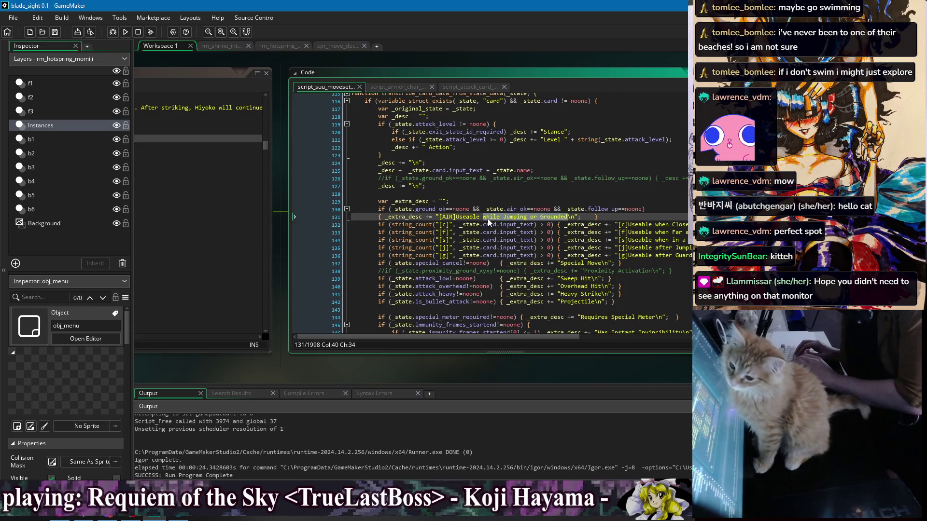
text(in )
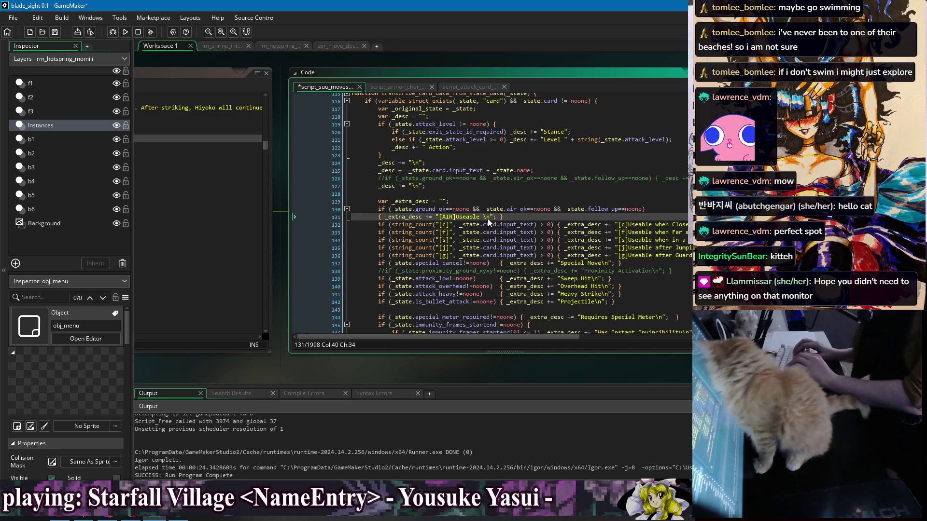
text(Air and )
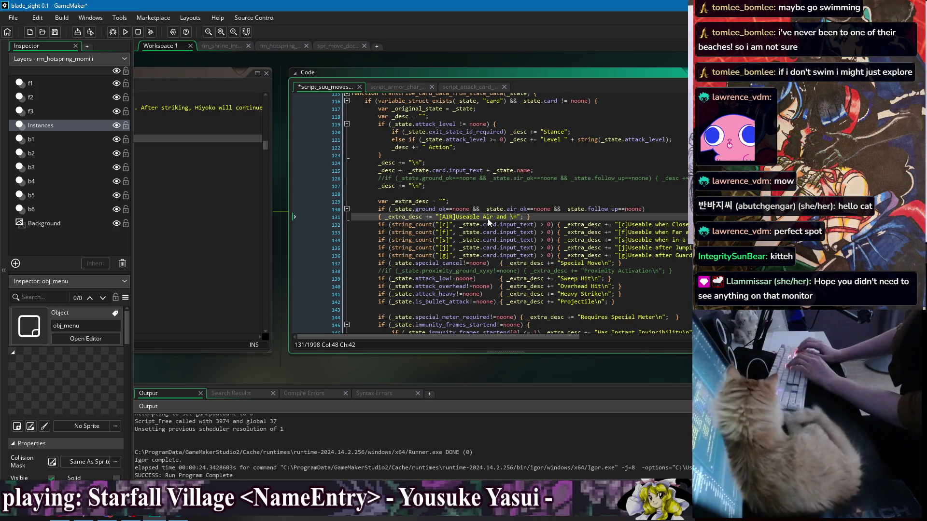
text(Ground)
key(Left)
key(Left)
text(++++++++++++++++++++++++++++++++++++)
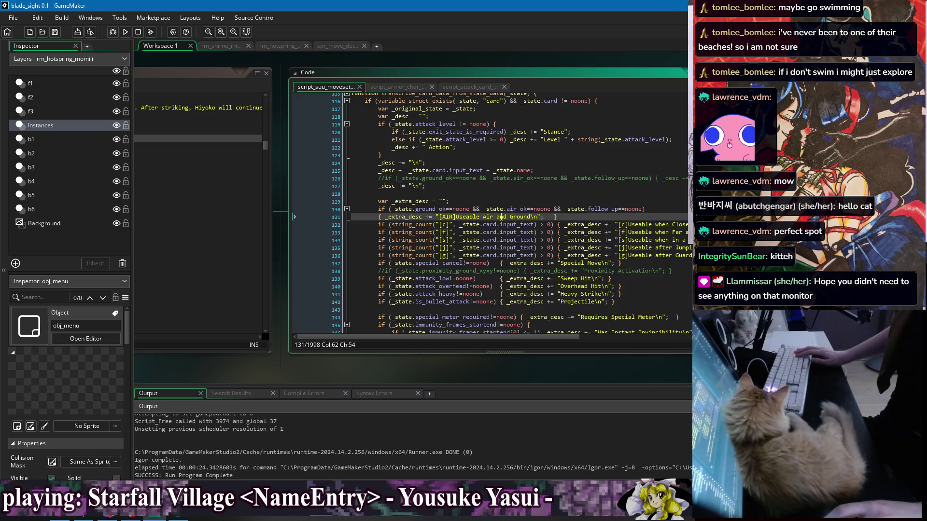
click(125, 32)
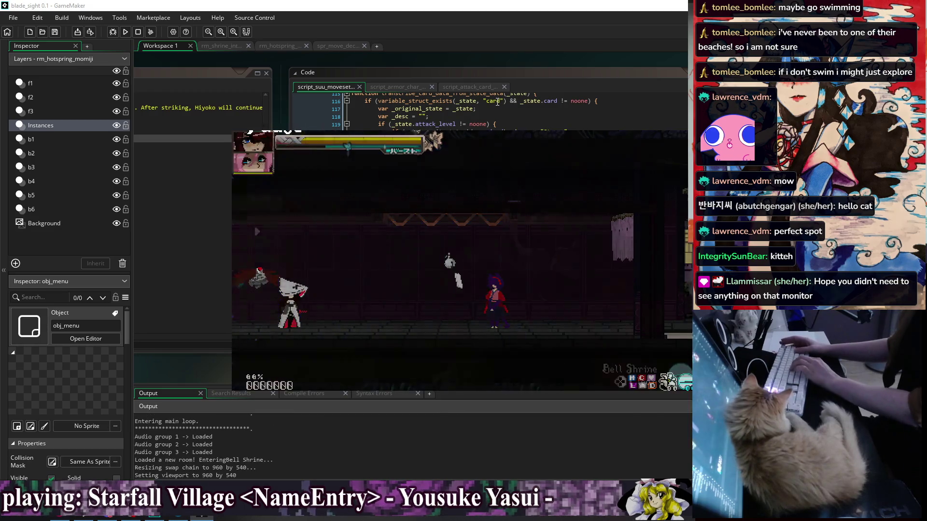
Open Suu's skill list and check that the Grab card reads 'Useable Air and Ground'.
key(Escape)
key(Right)
key(Right)
key(Down)
key(Right)
key(Right)
key(Down)
key(Left)
key(Left)
key(Left)
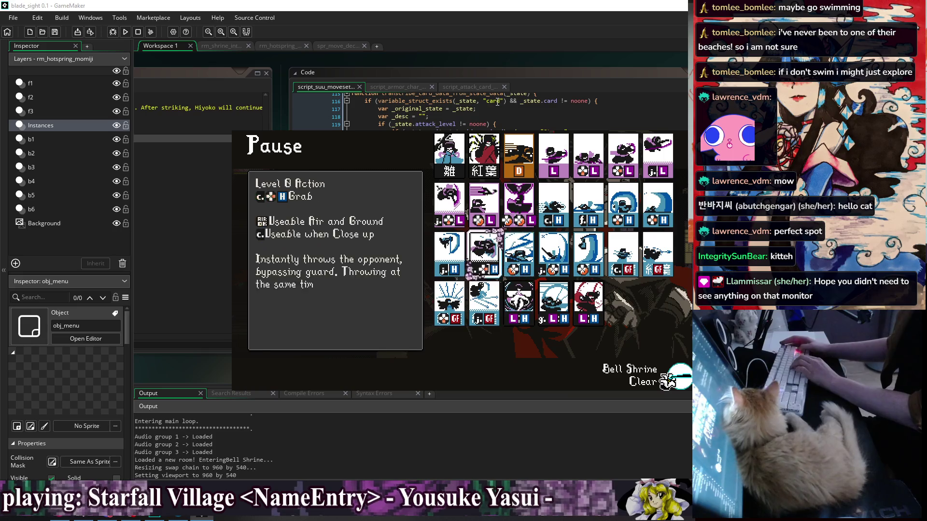
key(Right)
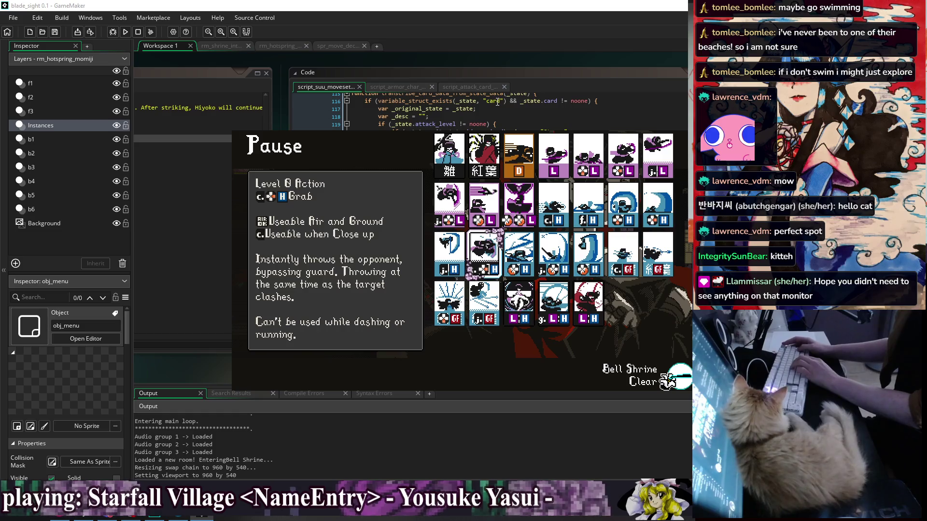
Browse to the Bird Slam card to read its full description, then close the game.
key(Left)
key(Left)
key(Left)
key(Left)
key(Left)
key(Left)
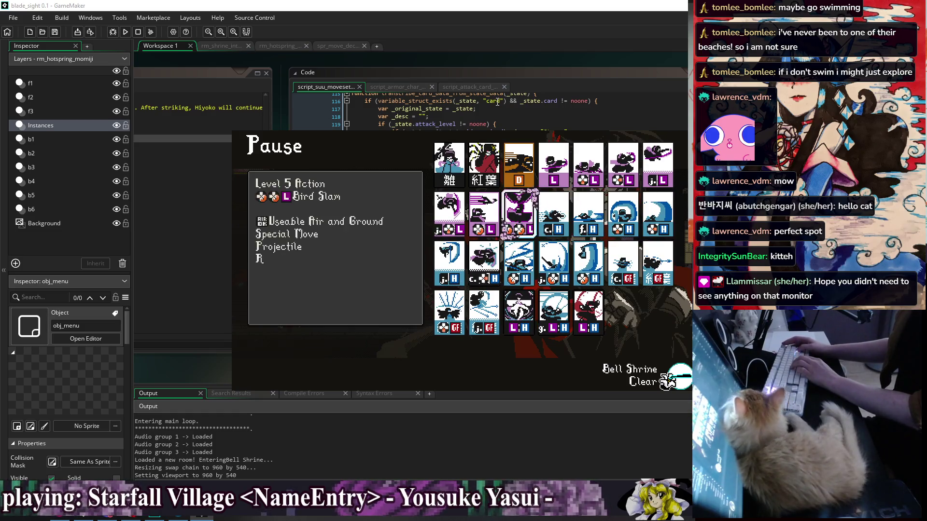
key(Right)
key(Right)
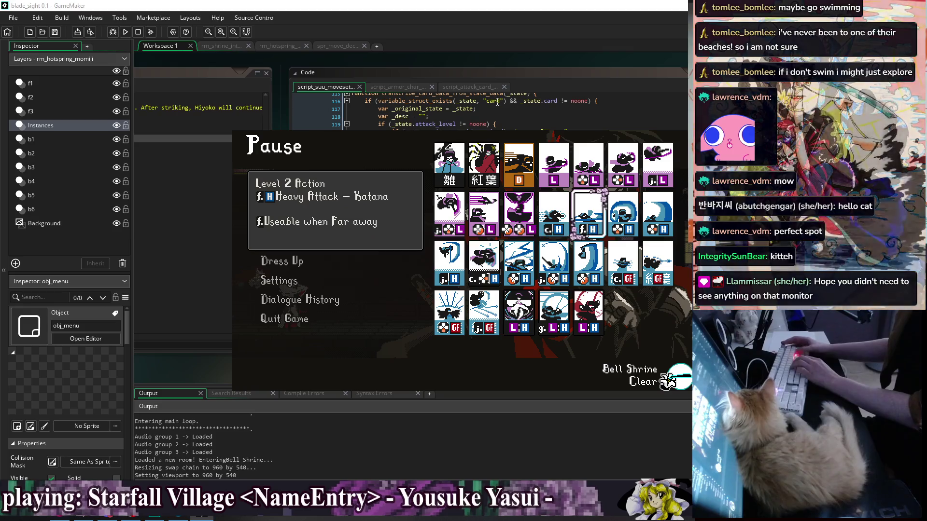
key(Left)
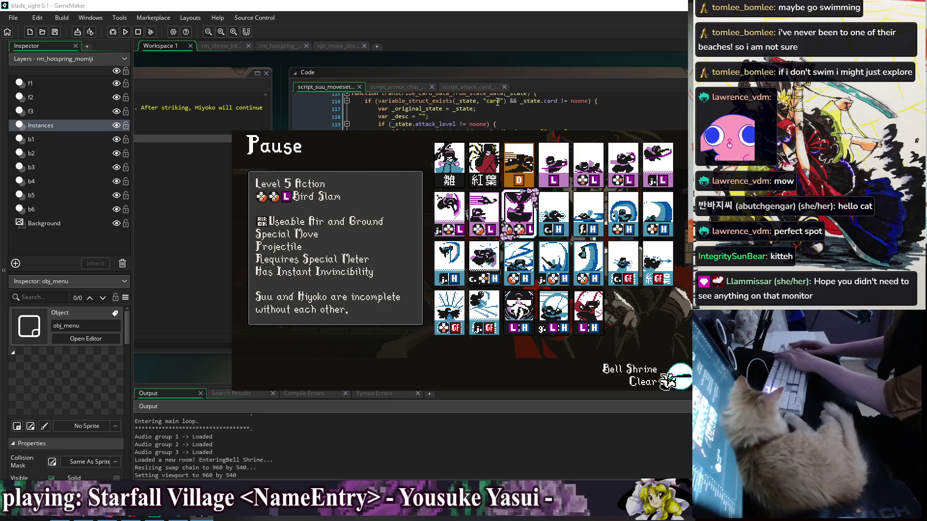
key(alt+F4)
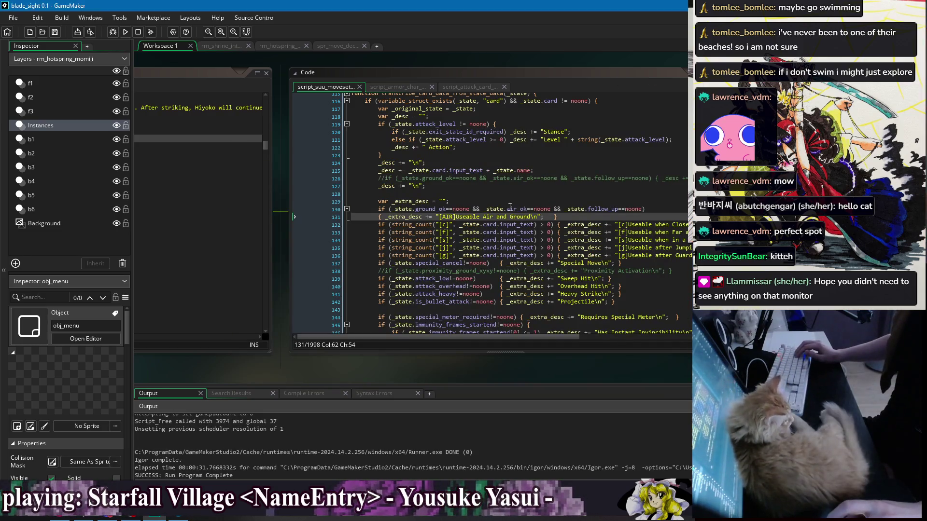
Make line 131 read 'Useable in air or on ground', save, and relaunch the game.
double_click(500, 217)
text(o)
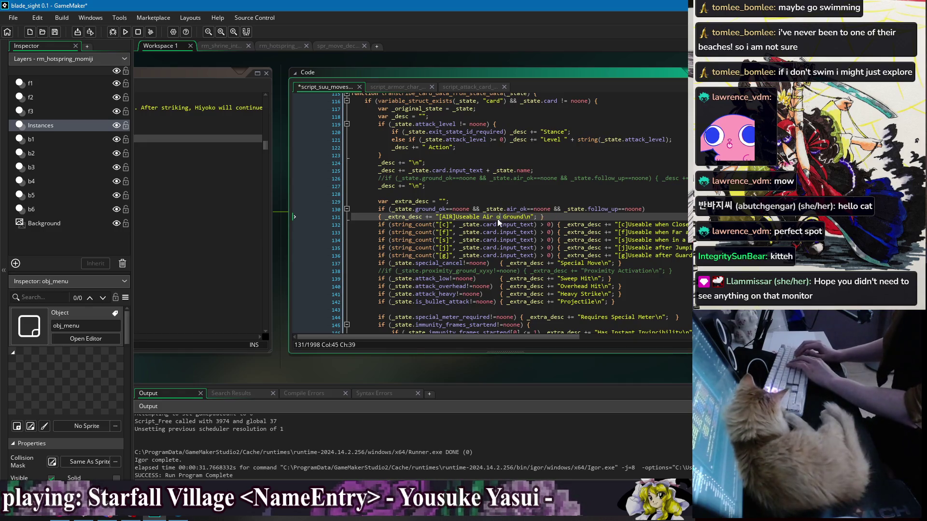
text(r)
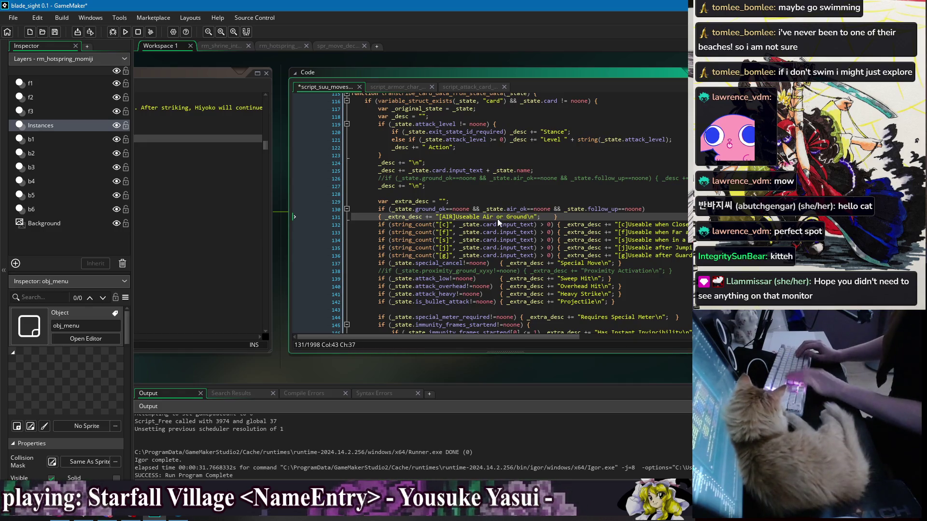
text(in )
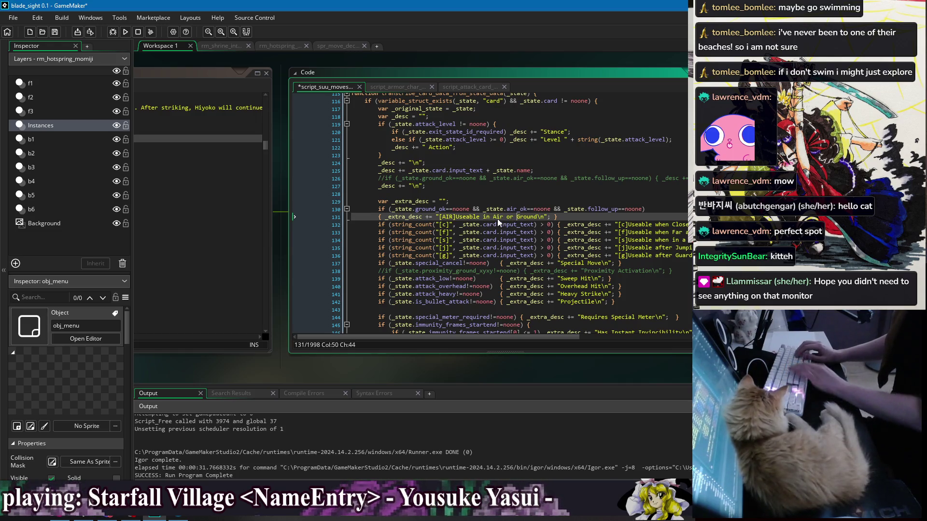
text(on)
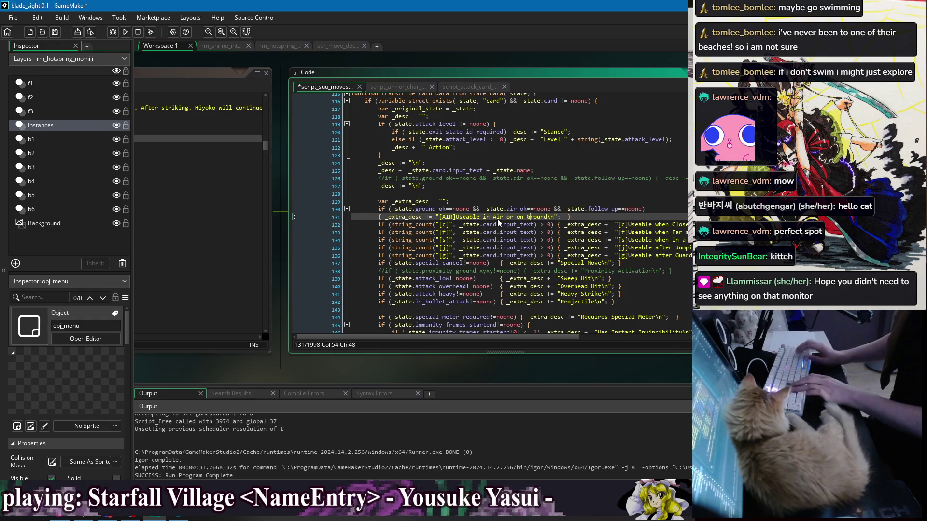
key(Delete)
text(g)
key(ctrl+s)
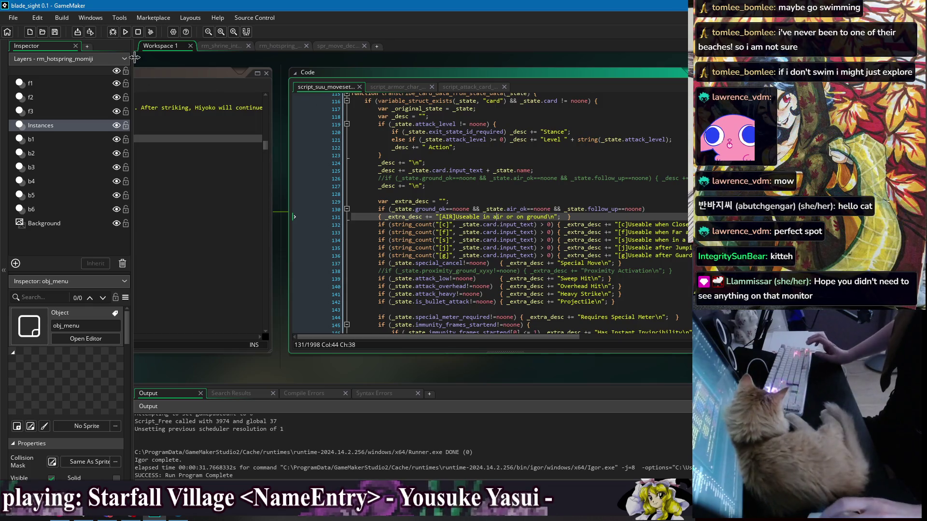
click(125, 32)
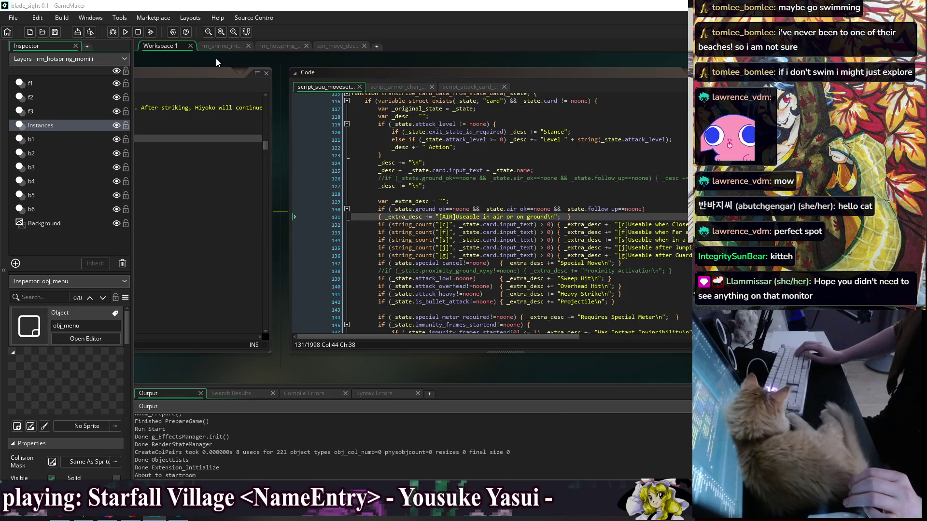
Open the skill list and browse the Bird Call, Close Heavy Attack and Quickdraw cards to Bird Slam.
key(Down)
key(Return)
key(Down)
key(Right)
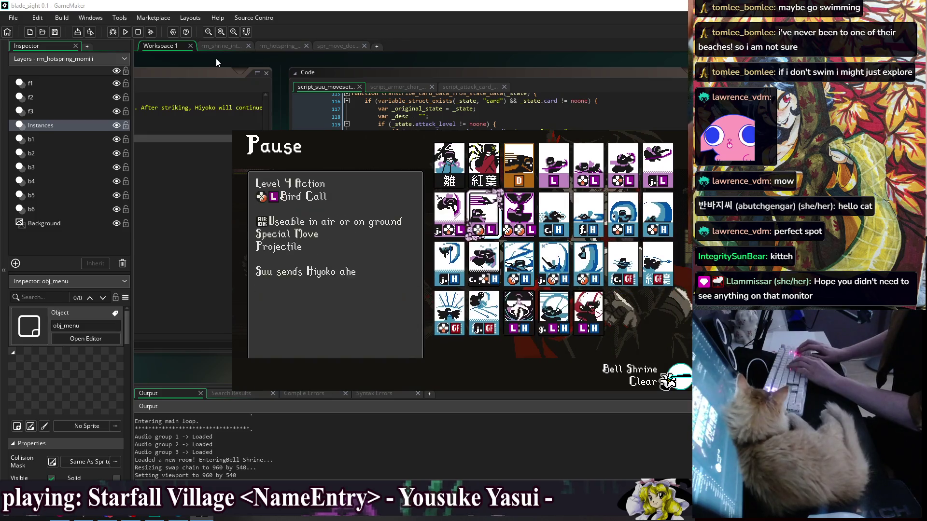
key(Right)
key(Right)
key(Right)
key(Left)
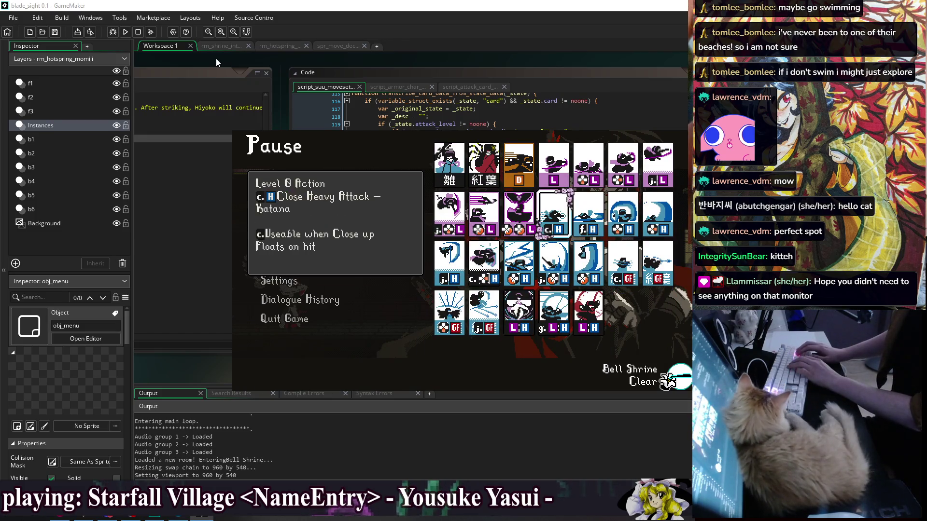
key(Left)
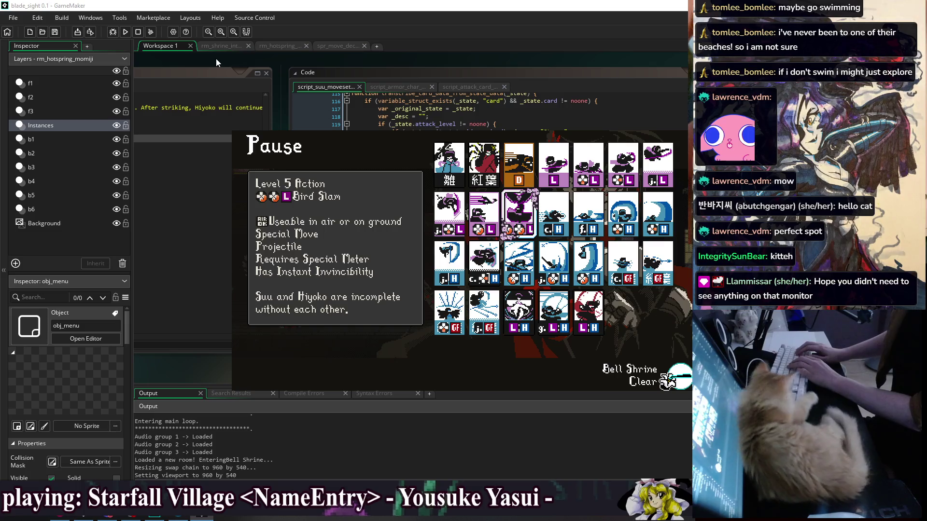
key(Down)
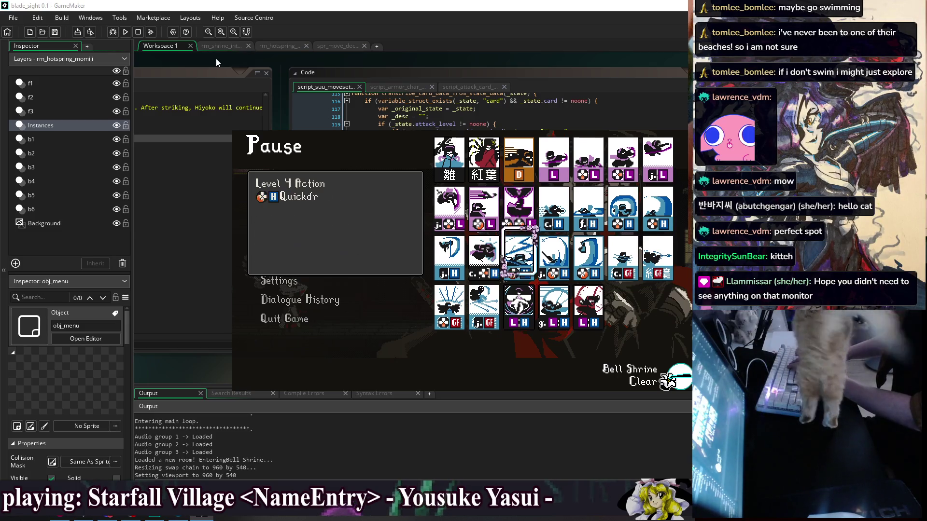
key(Right)
key(Up)
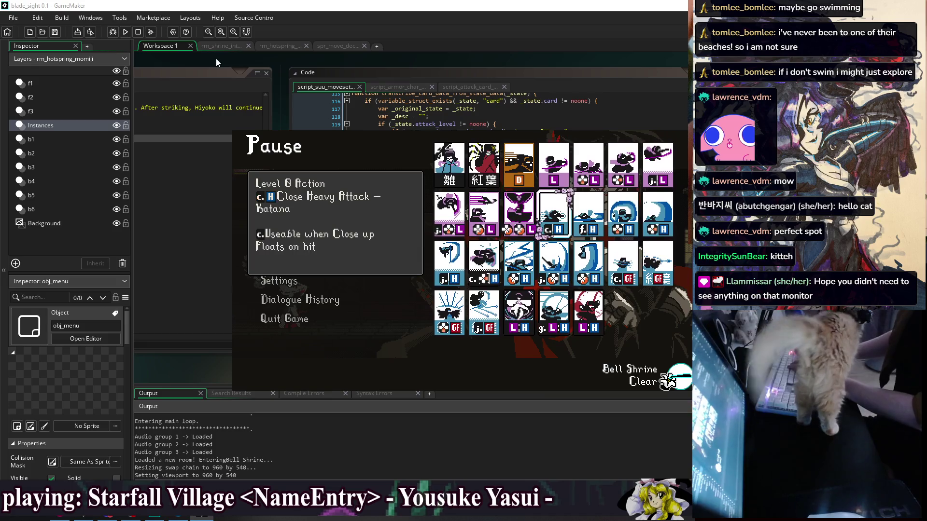
key(Left)
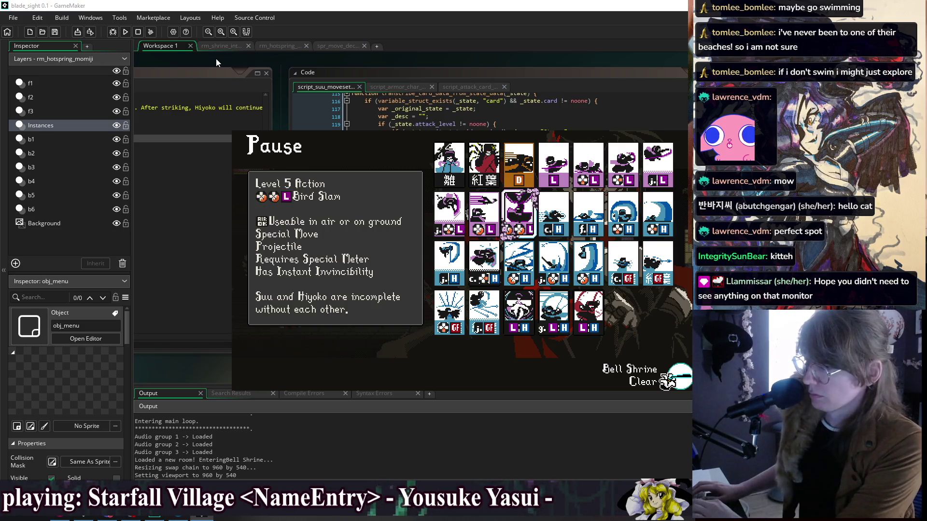
Read the Bird Slam, Burst and Guard Cancel Shift cards showing 'Useable in air or on ground'.
key(Left)
key(Right)
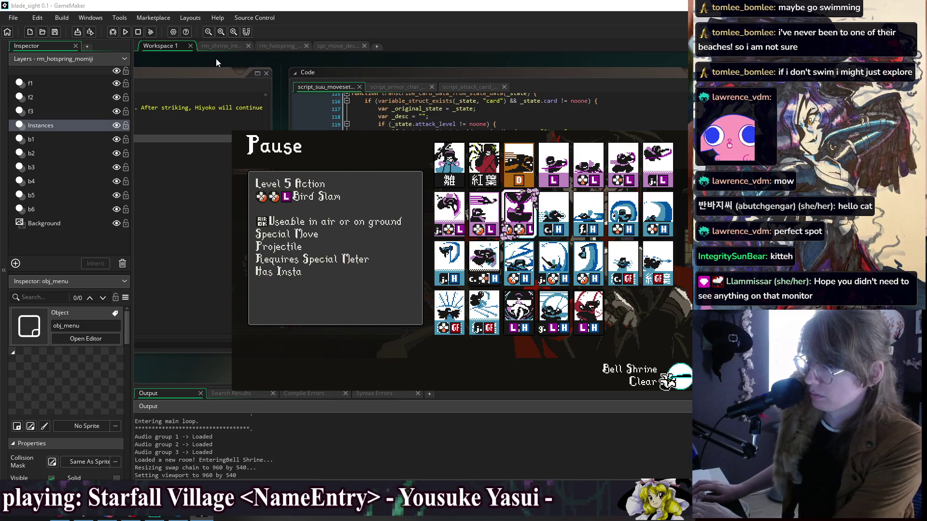
key(Left)
key(Left)
key(Right)
key(Right)
key(Down)
key(Down)
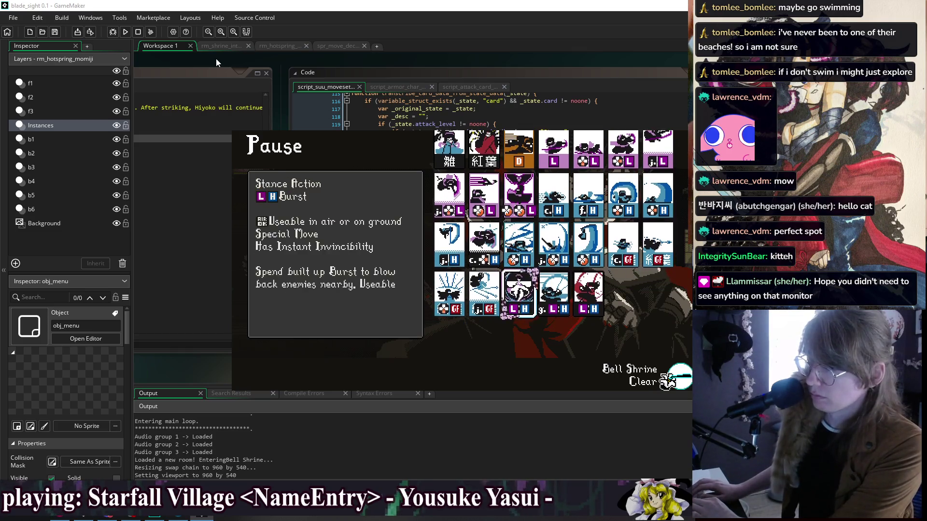
key(Right)
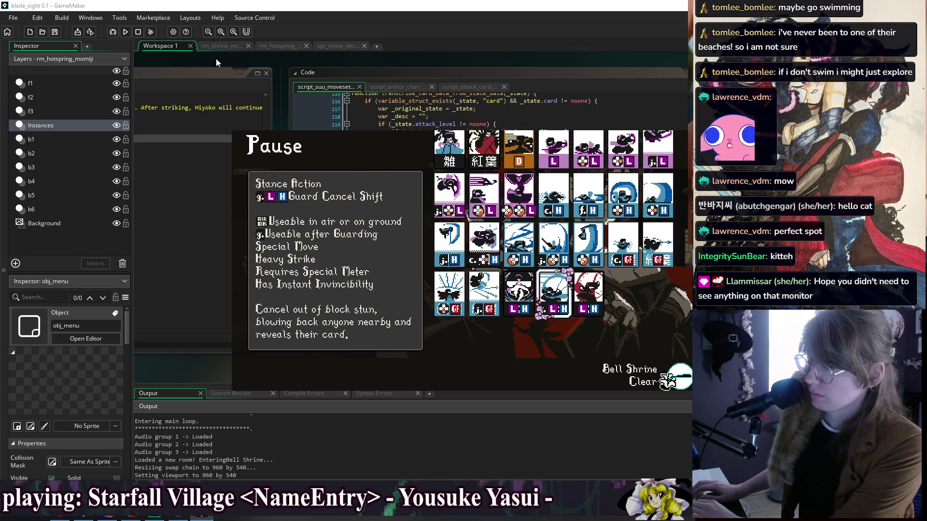
key(Right)
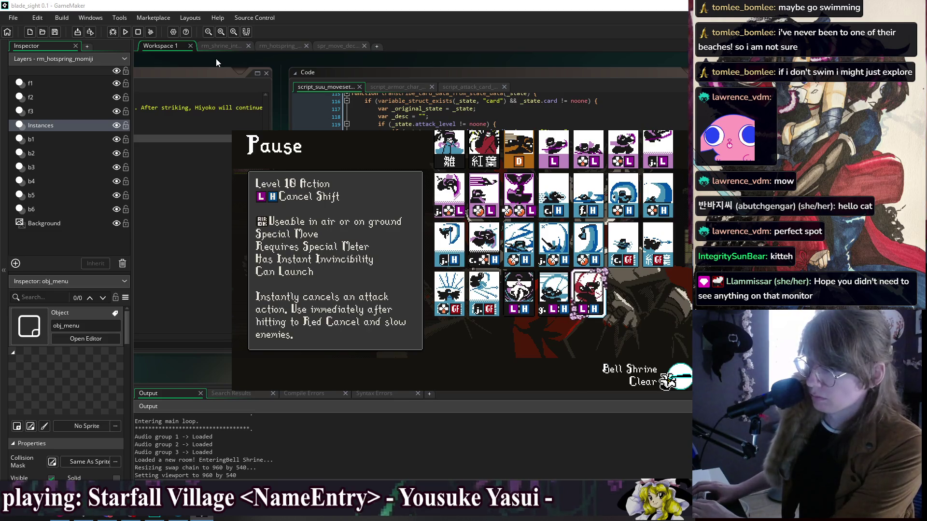
key(Left)
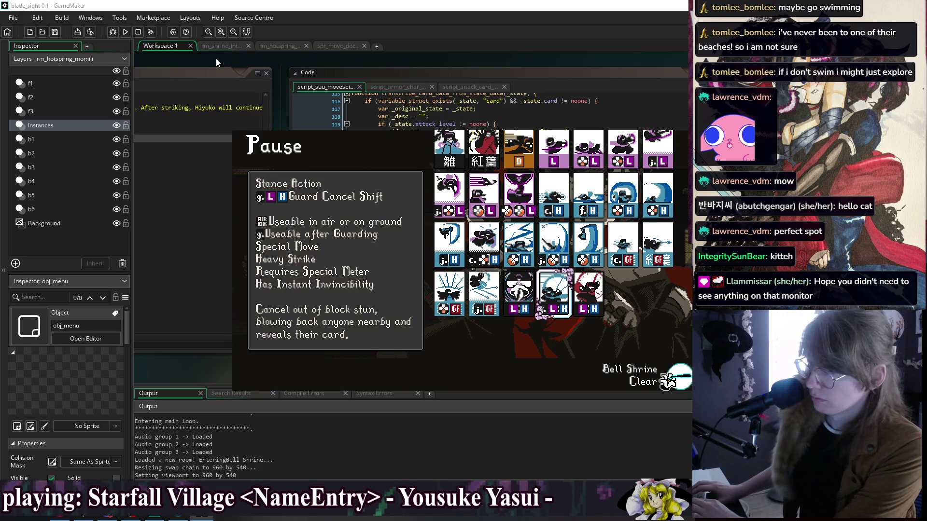
key(Right)
key(Left)
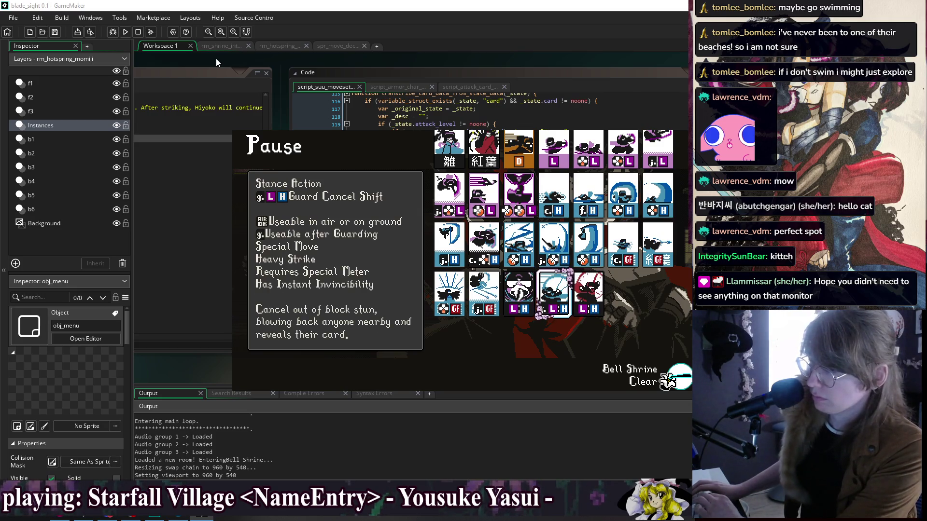
key(Left)
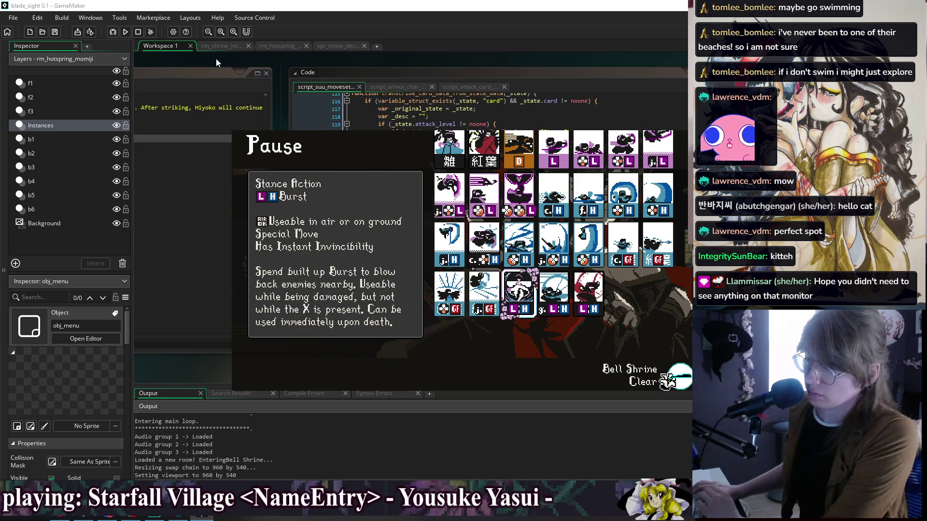
Review the Air Heavy Attack — Katana, Bird Call, Down Heavy Attack and Momiji cards.
key(Left)
key(Right)
key(Left)
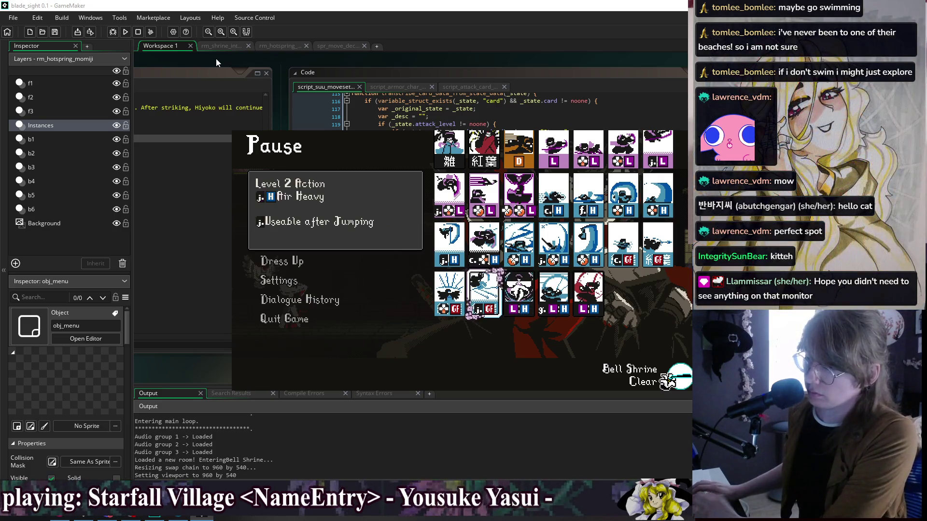
key(Left)
key(Up)
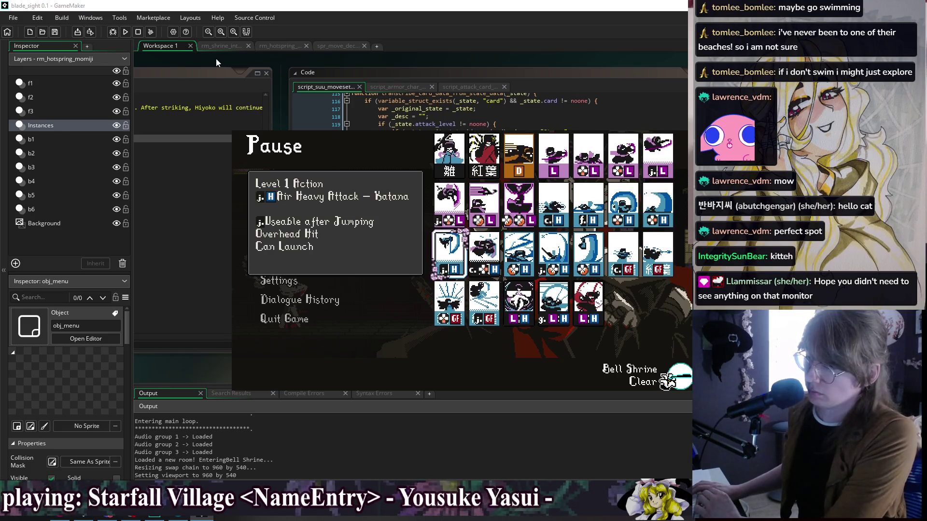
key(Up)
key(Right)
key(Down)
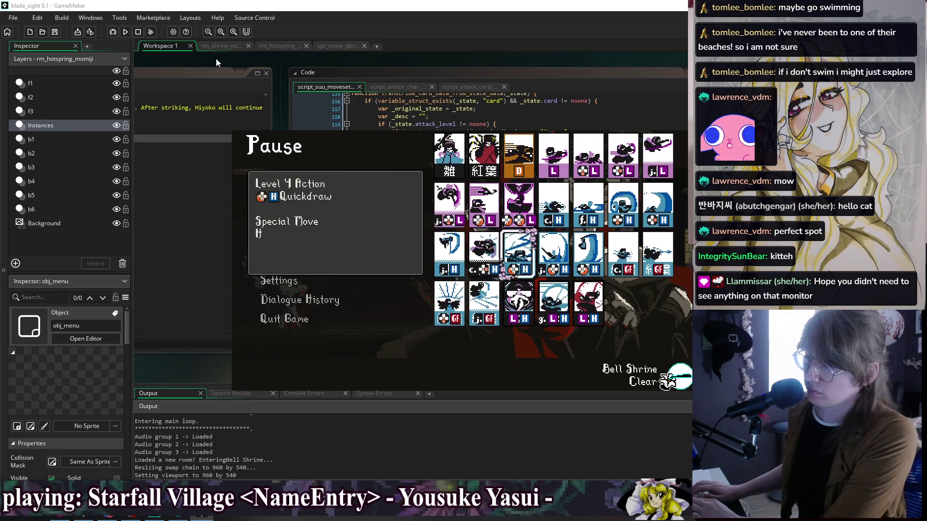
key(Left)
key(Up)
key(Left)
key(Left)
key(Left)
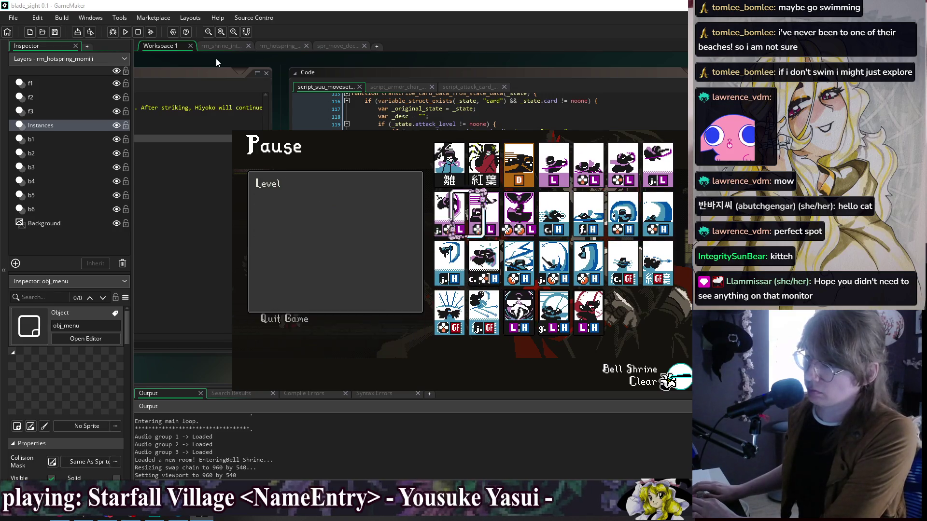
key(Up)
key(Left)
key(Left)
Review the Forward Heavy Attack, Quickdraw, c.GF, Down Heavy and Down Light cards.
key(Down)
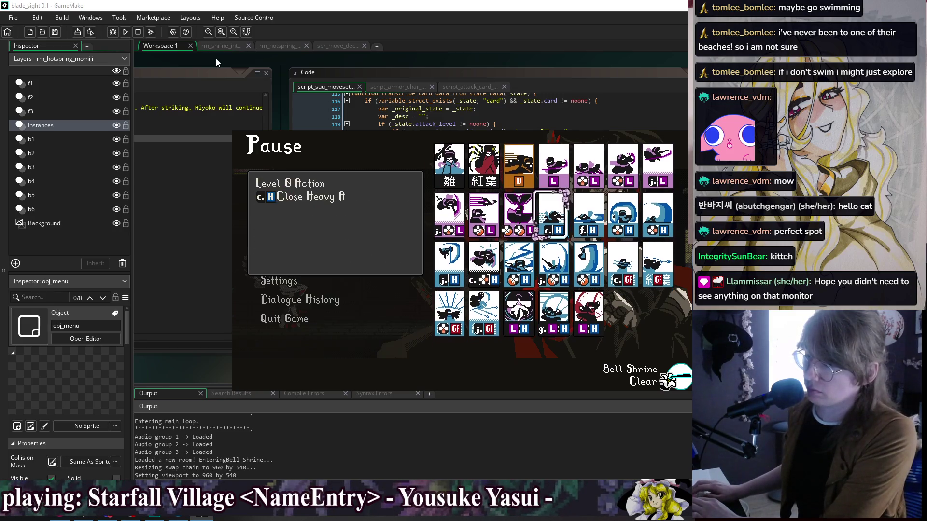
key(Right)
key(Right)
key(Right)
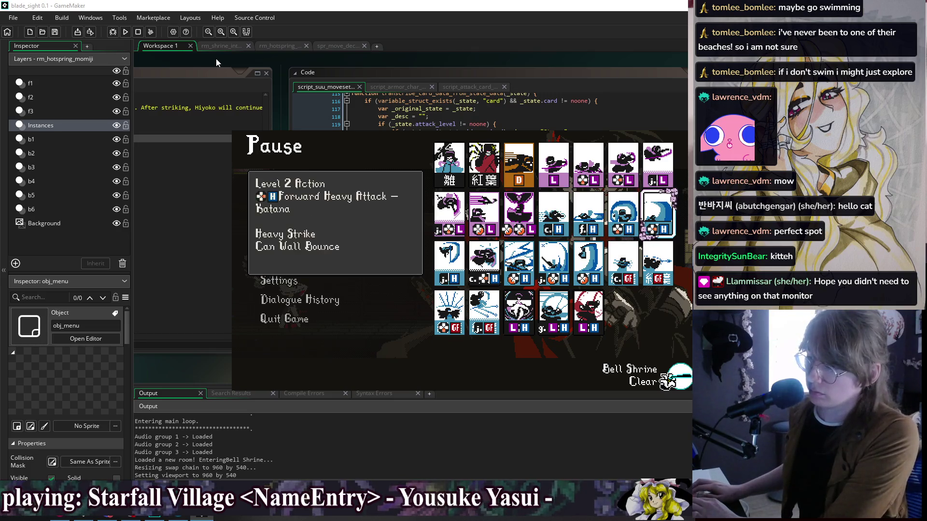
key(Right)
key(Right)
key(Right)
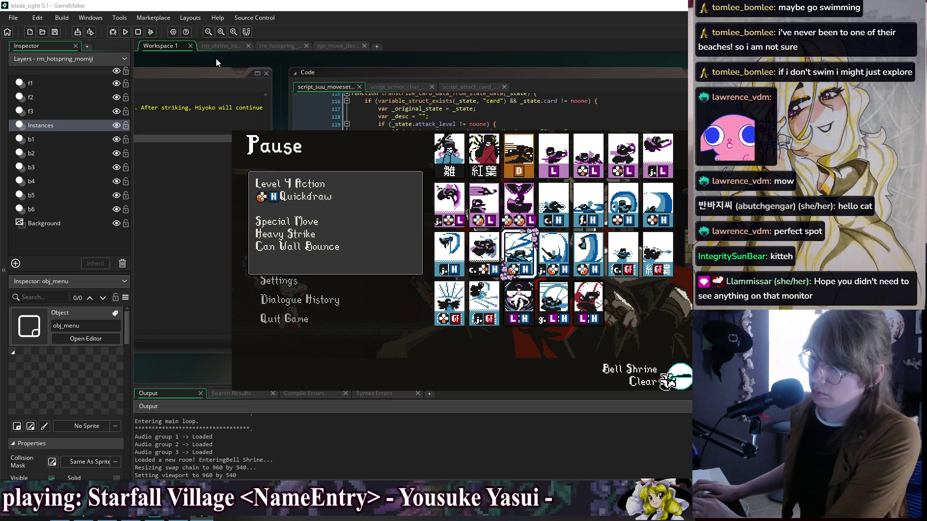
key(Right)
key(Left)
key(Left)
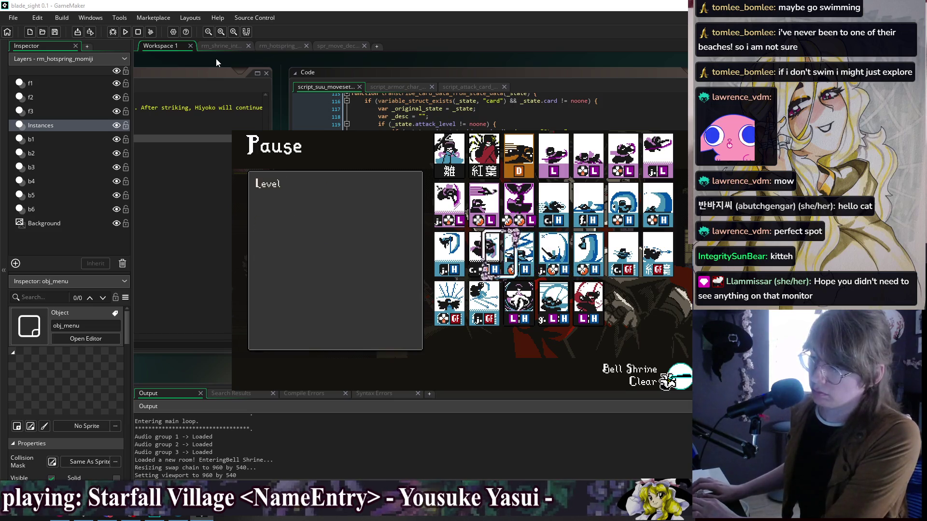
key(Left)
key(Left)
key(Left)
key(Left)
key(Left)
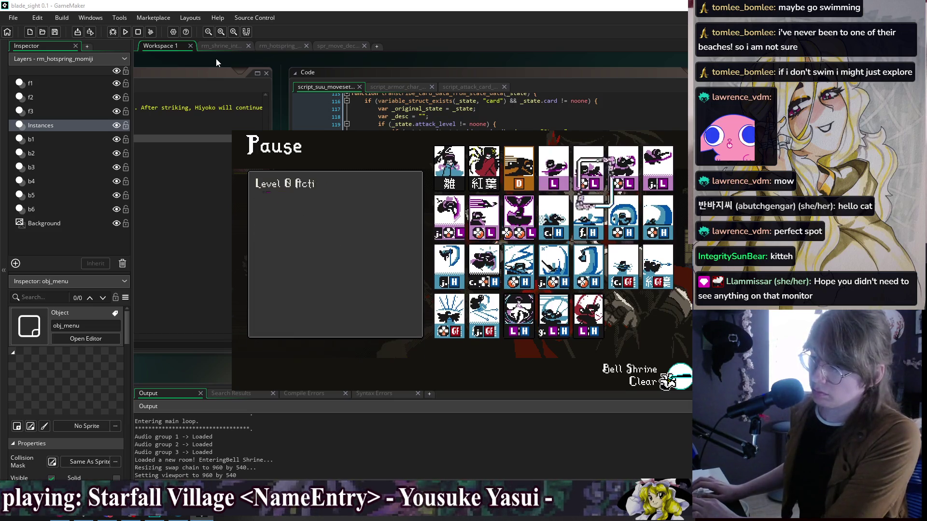
key(Left)
key(Down)
key(Right)
key(Right)
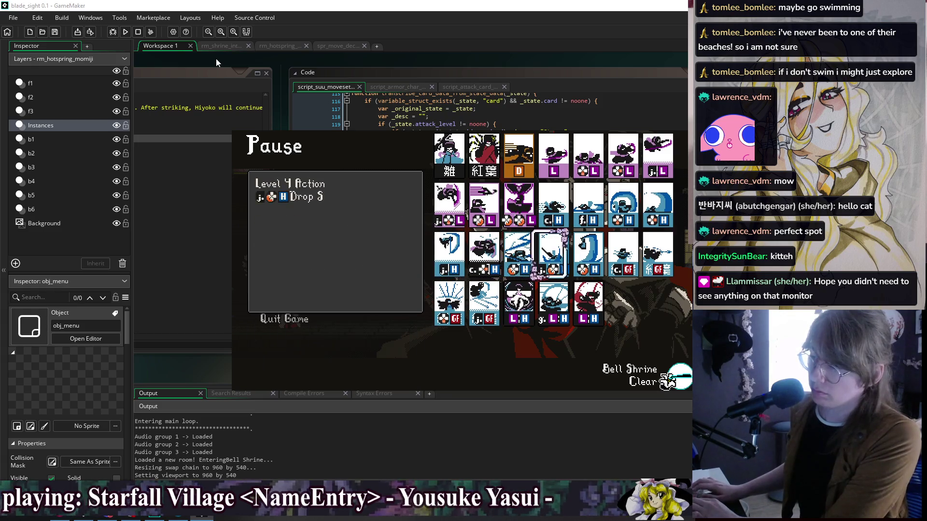
key(Right)
key(Right)
key(Right)
key(Right)
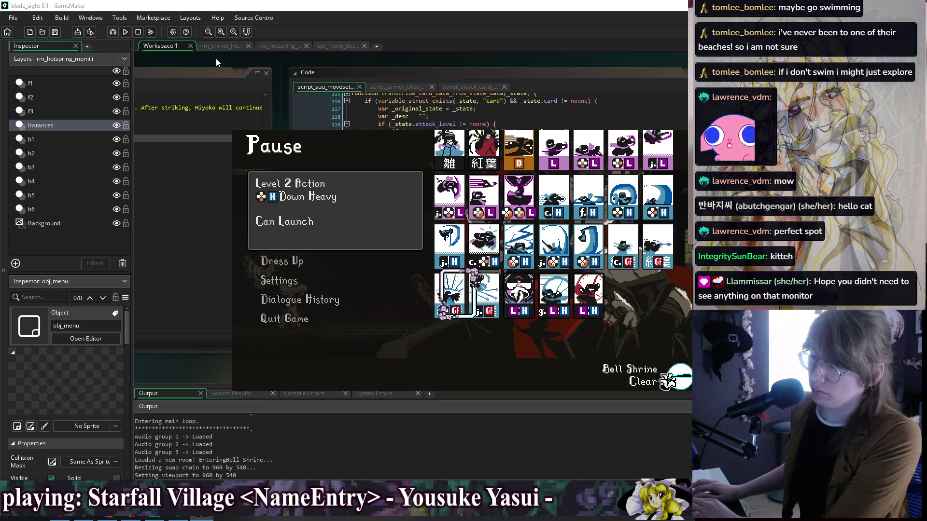
key(Up)
key(Up)
key(Right)
key(Right)
key(Right)
key(Left)
key(Right)
Read the Forward Light card's full description, comparing it with Down Air Light.
key(Right)
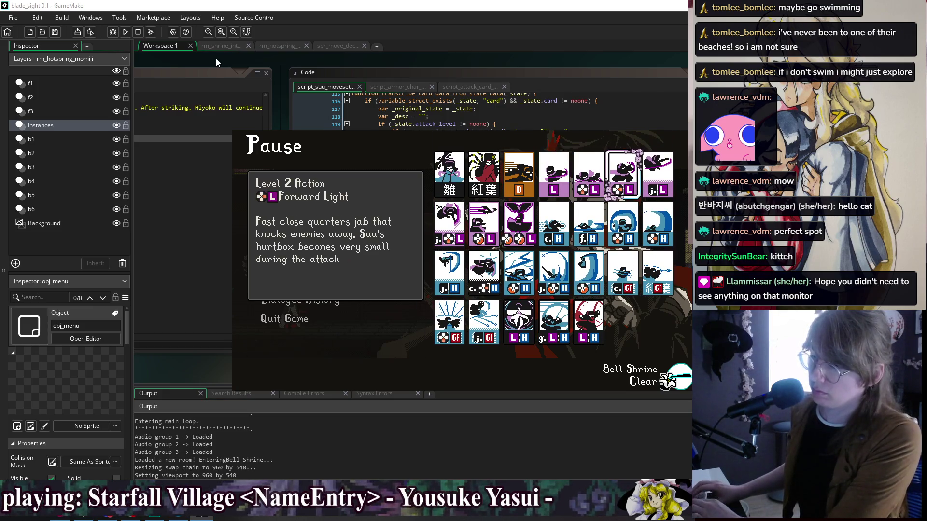
key(Right)
key(Left)
key(Left)
key(Left)
key(Right)
key(Right)
key(Left)
key(Left)
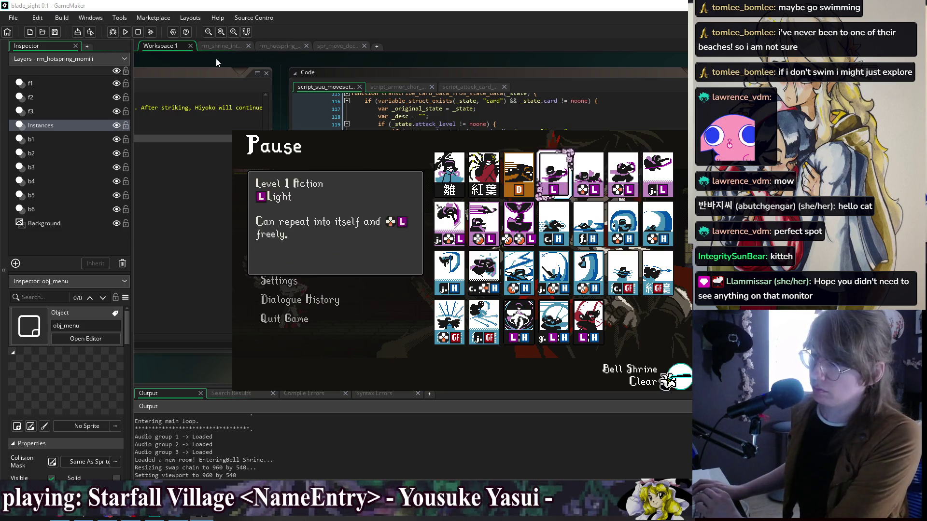
key(Right)
key(Right)
key(Right)
key(Right)
key(Right)
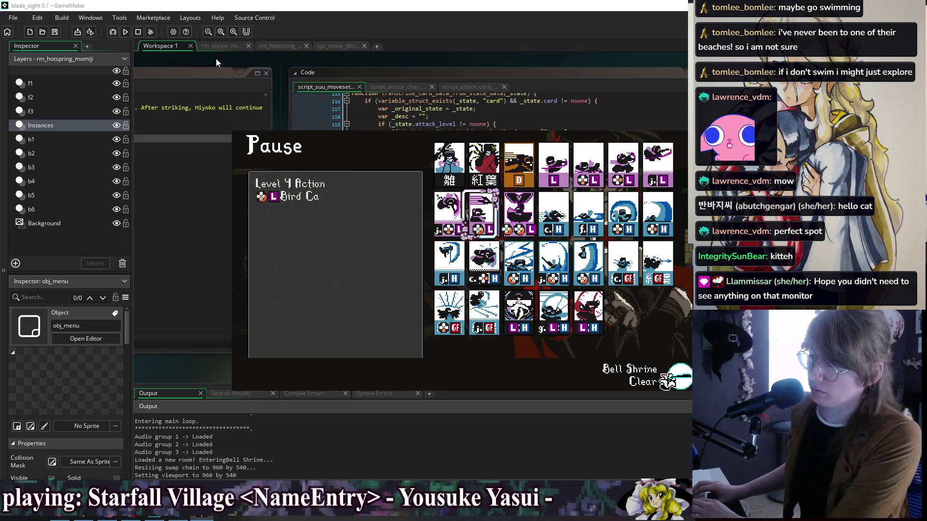
key(Up)
key(Right)
key(Right)
key(Left)
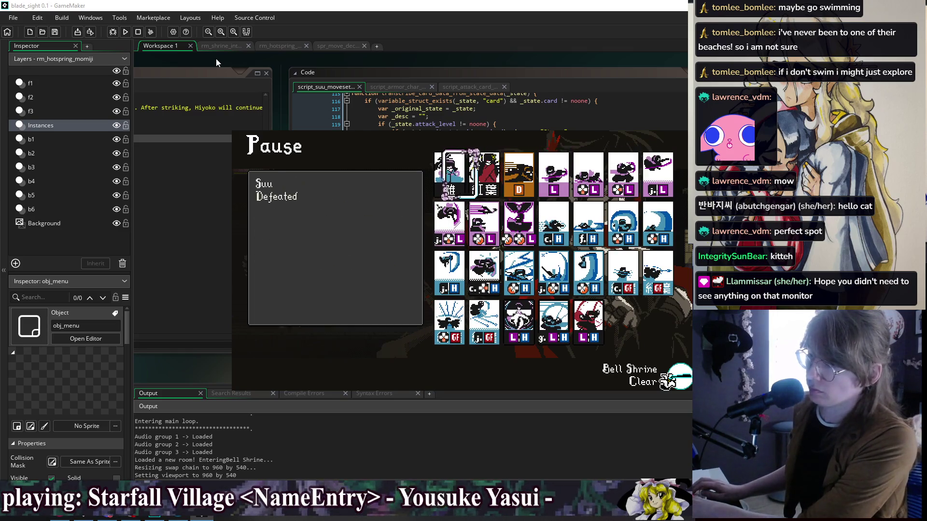
key(Right)
key(Right)
key(Right)
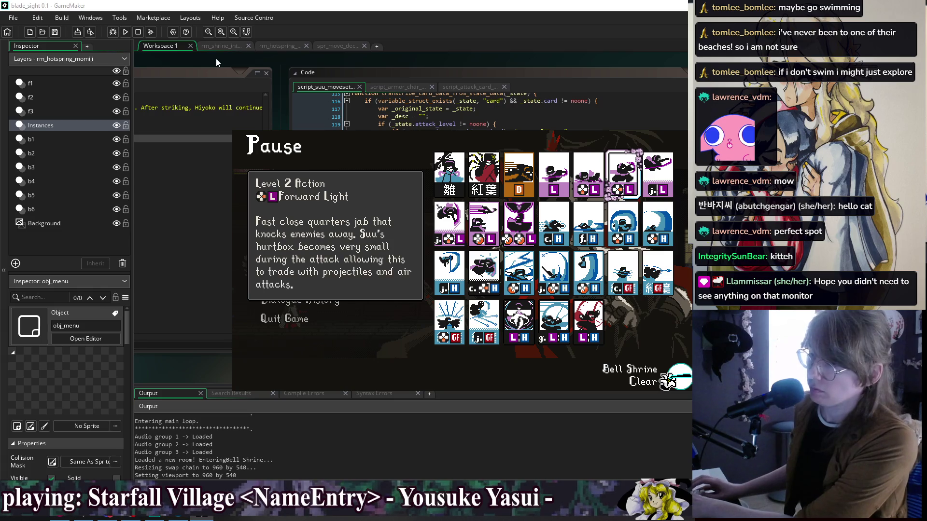
Close the game and switch to the obj_player_feral object's code window.
key(alt+F4)
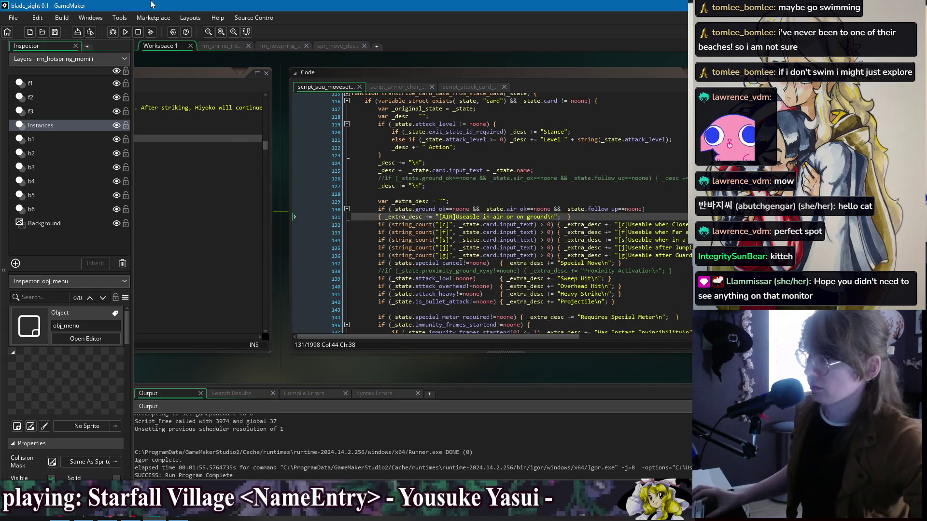
right_click(239, 60)
mouse_move(259, 74)
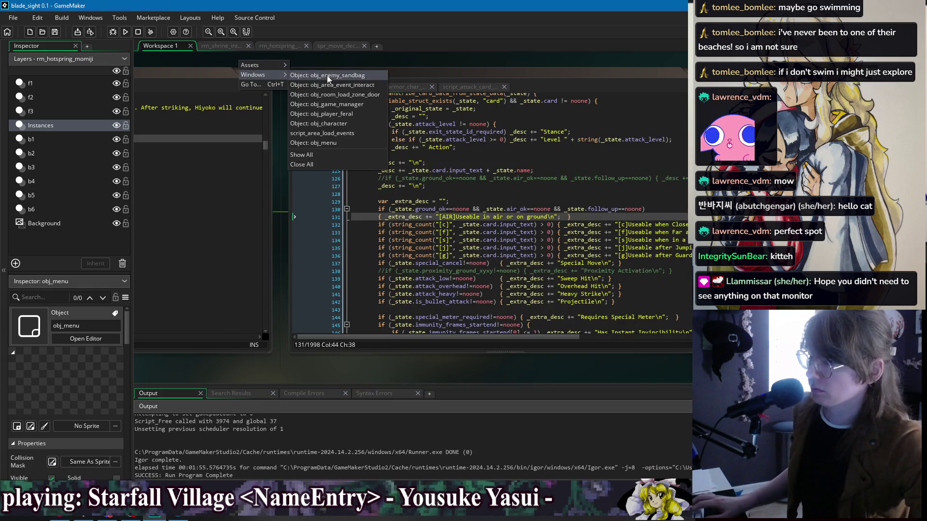
click(351, 115)
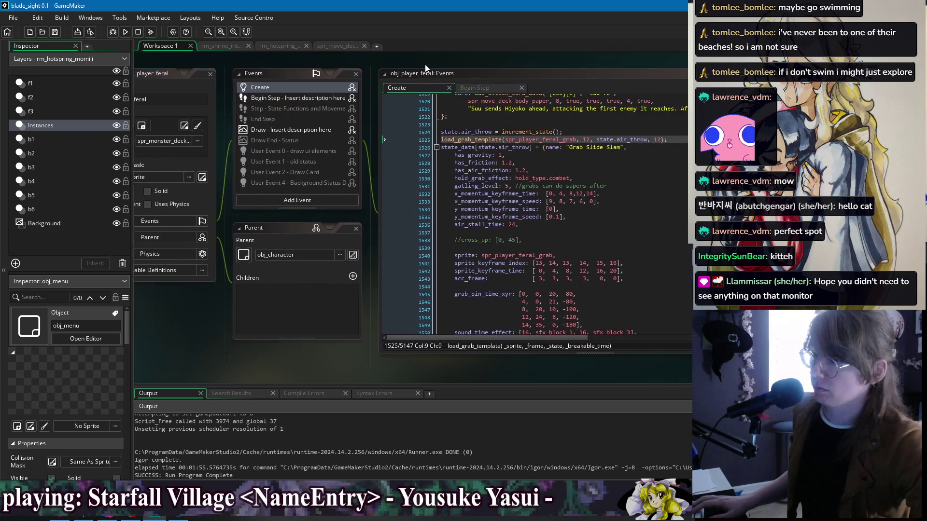
Scroll to the Close Heavy Attack - Fist definition and jump to add_attack_card_data.
scroll(445, 236, down, 10)
click(445, 236)
scroll(440, 234, down, 8)
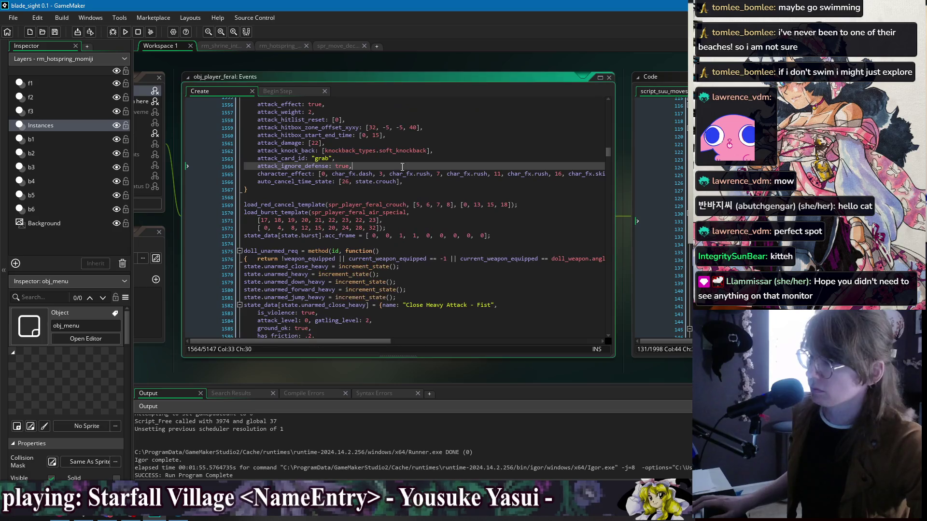
click(314, 201)
scroll(296, 230, down, 5)
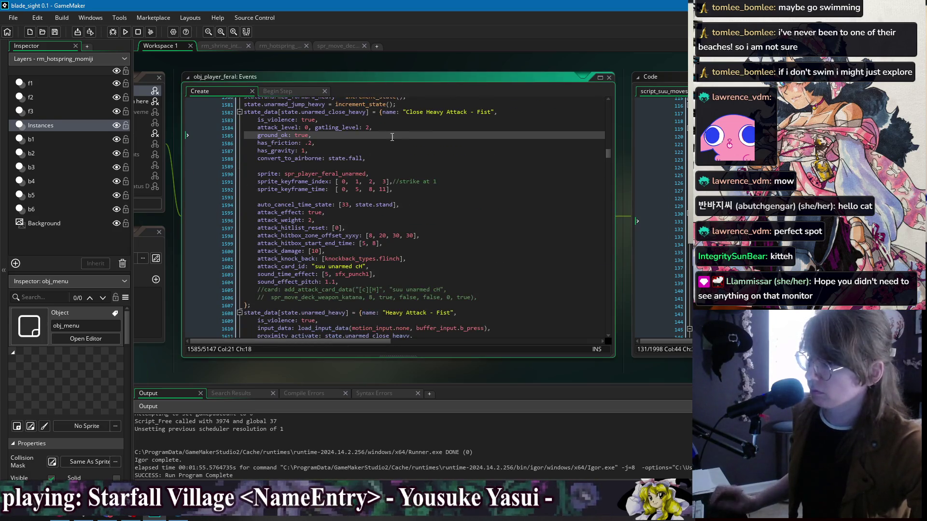
click(296, 230)
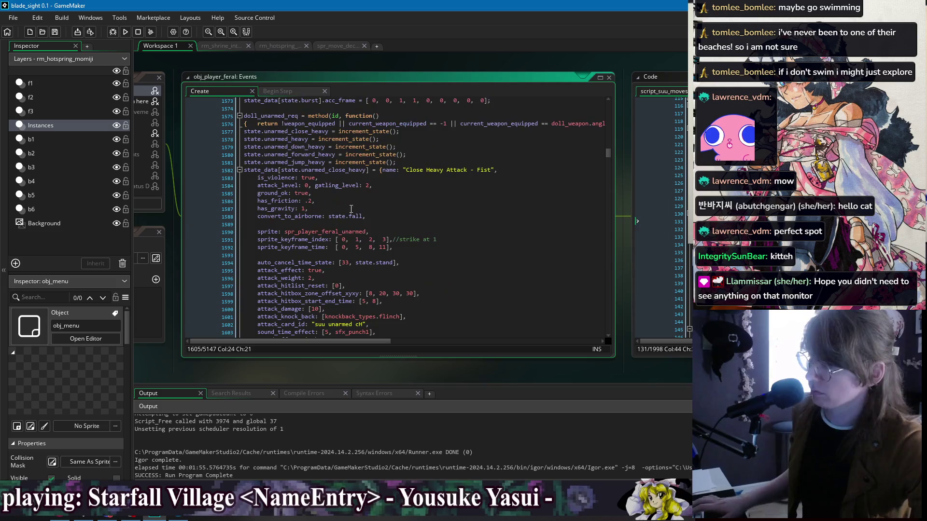
scroll(320, 267, up, 1)
middle_click(323, 252)
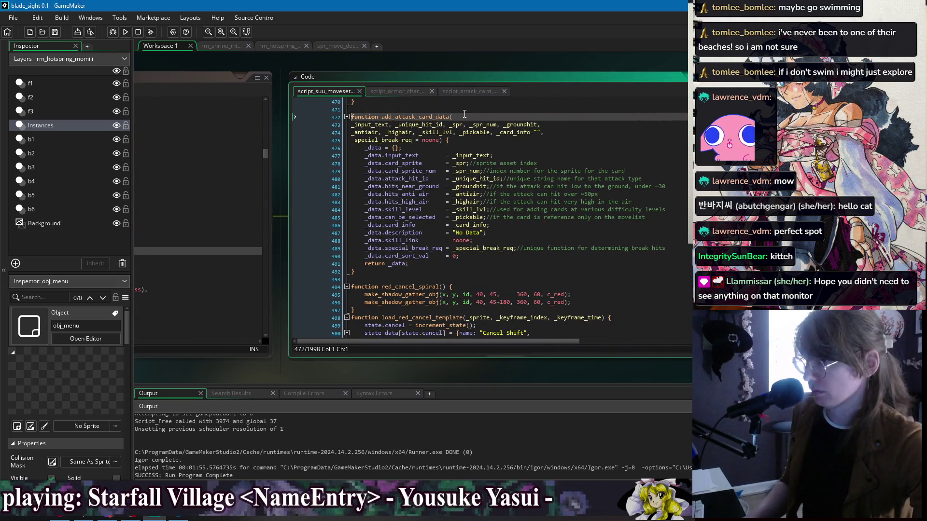
Inspect the fist attack's properties in the obj_player_feral Create code.
click(448, 156)
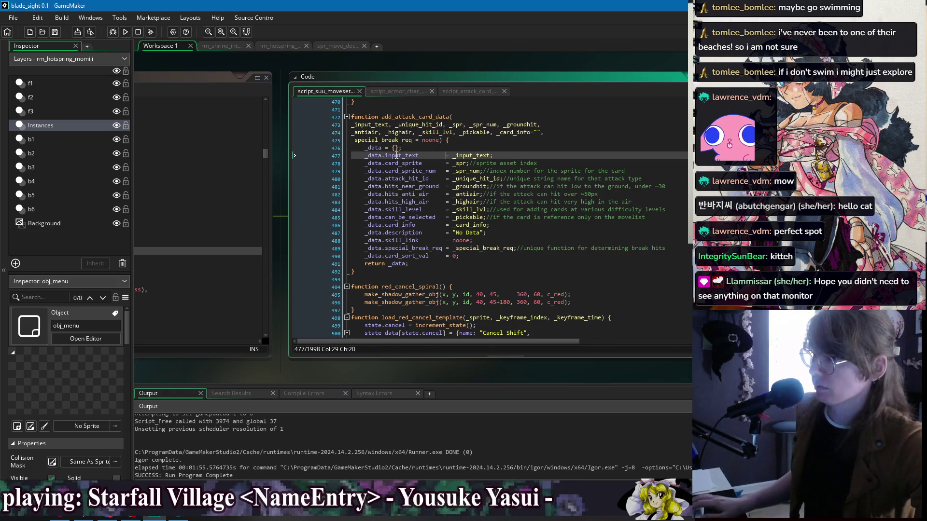
drag(204, 62, 459, 71)
scroll(242, 227, up, 3)
click(264, 179)
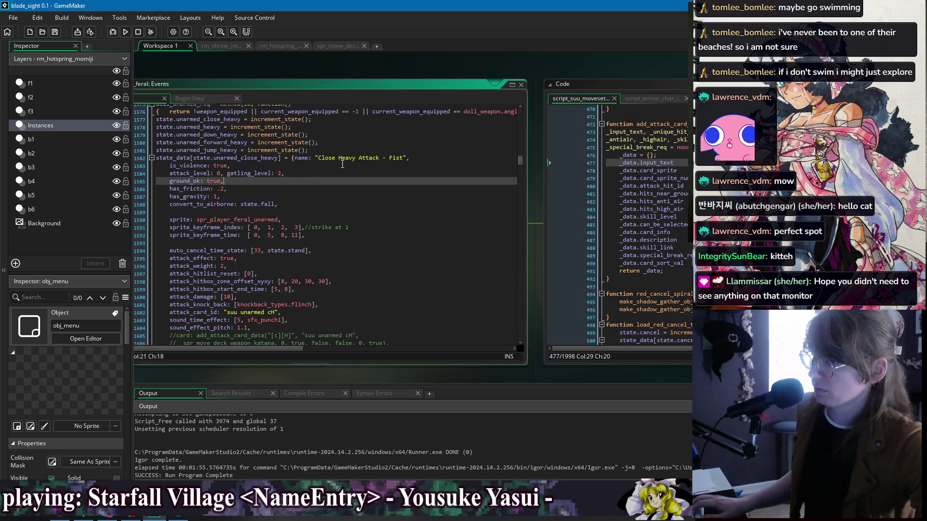
click(307, 159)
click(342, 174)
Glance at script_attack_card and script_armor_char, then scroll up script_suu_moveset.
drag(587, 76, 491, 77)
click(497, 99)
click(429, 98)
click(354, 99)
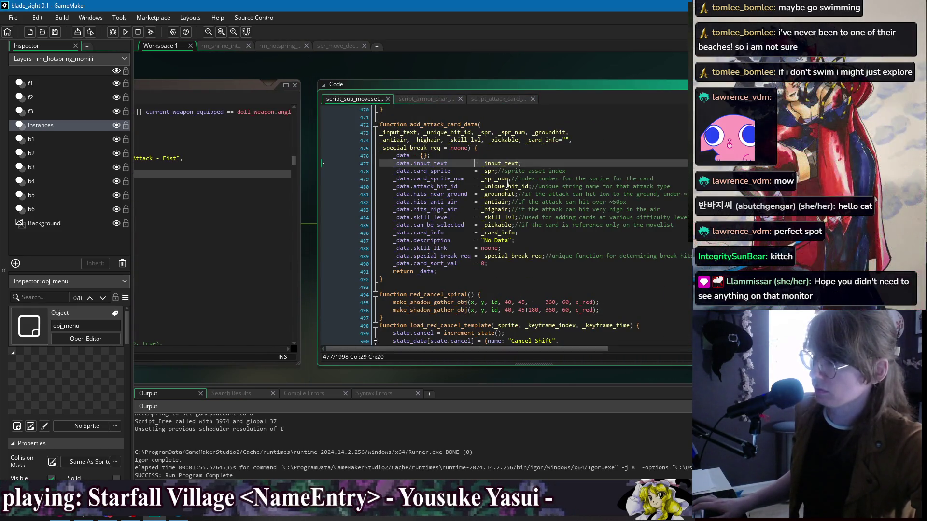
scroll(646, 205, up, 5)
drag(683, 167, 684, 130)
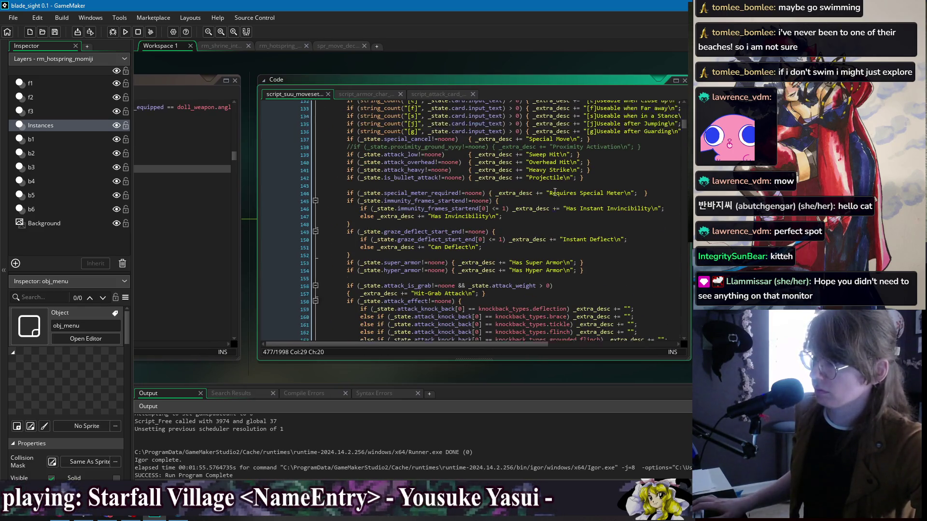
Examine line 125's input-text plus move-name header, adding and removing a trial blank line.
scroll(555, 192, up, 6)
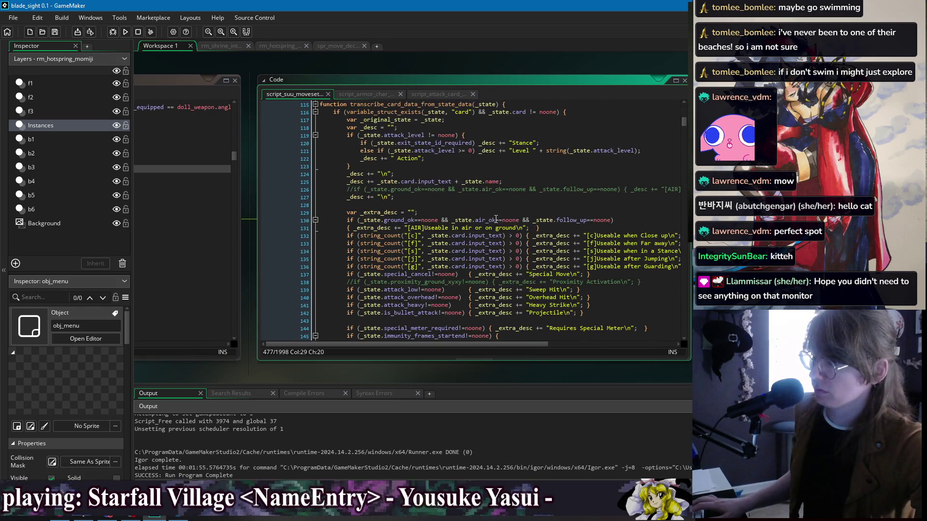
click(463, 169)
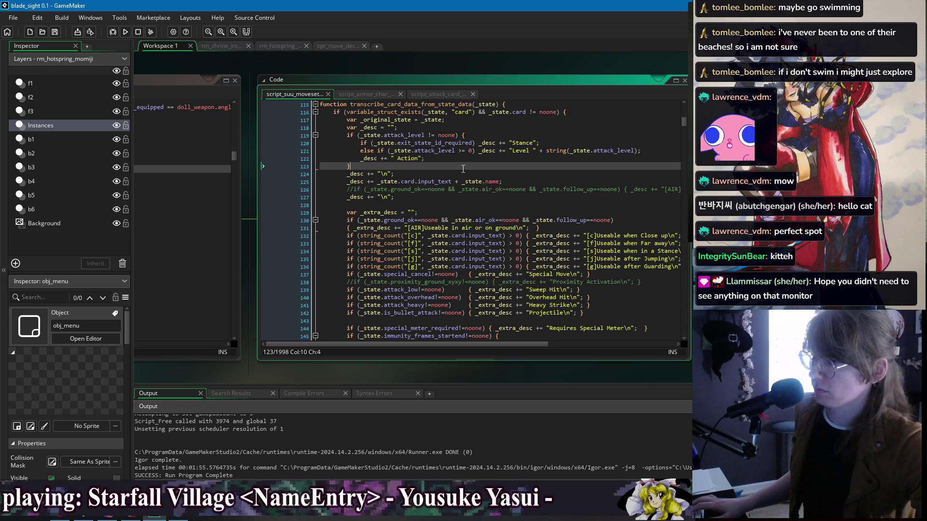
click(459, 127)
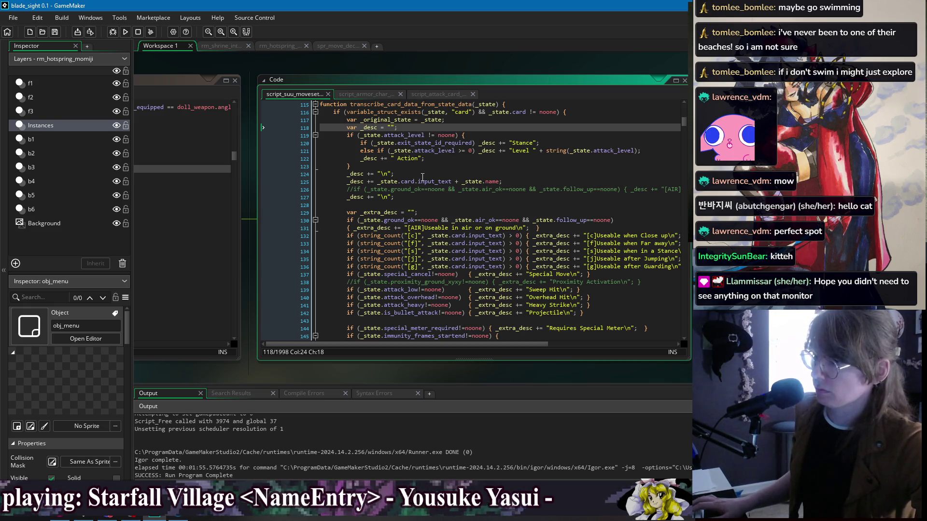
click(527, 183)
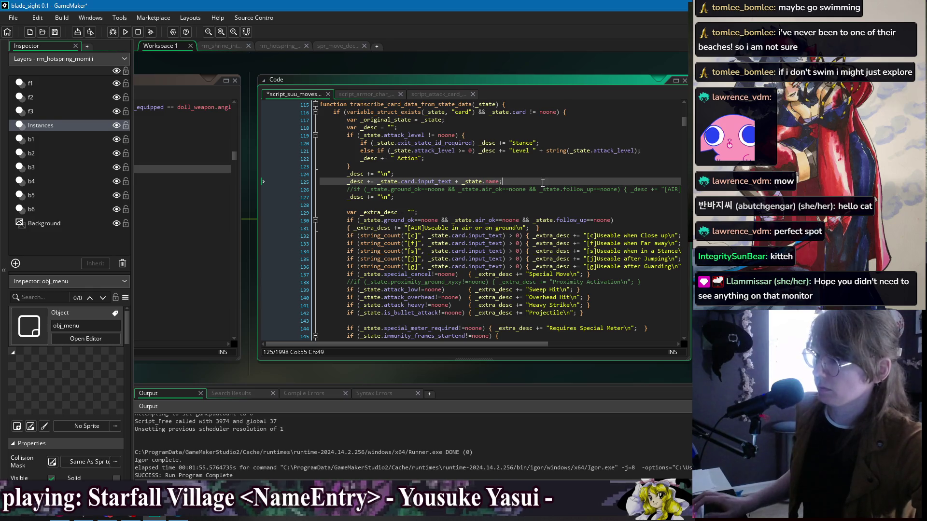
key(Return)
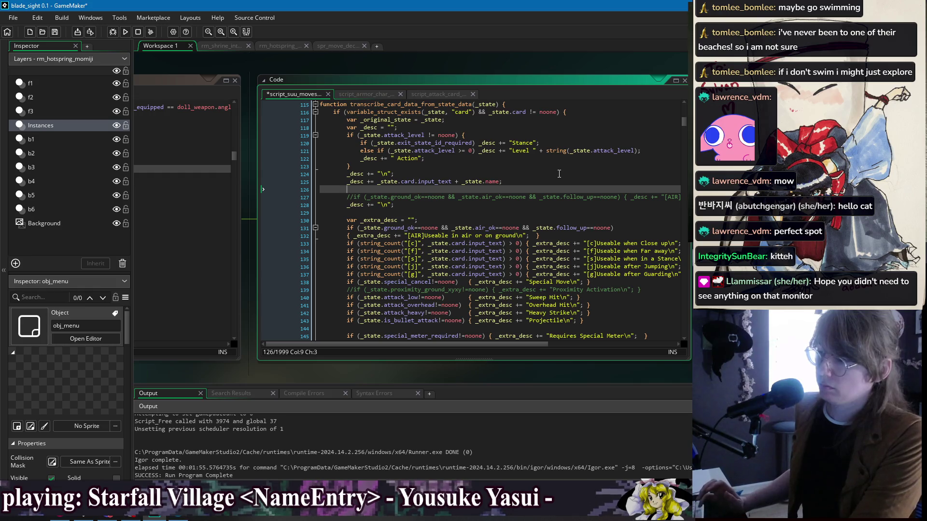
key(ctrl+z)
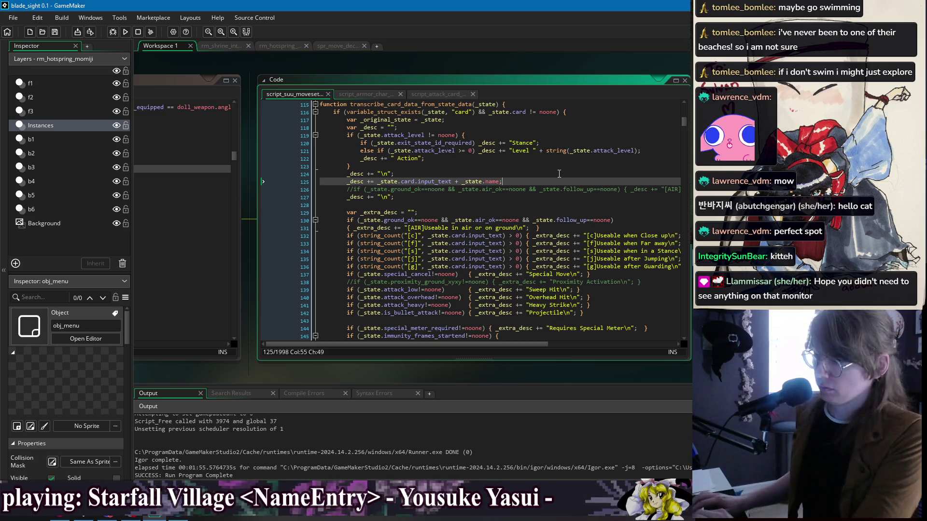
key(Return)
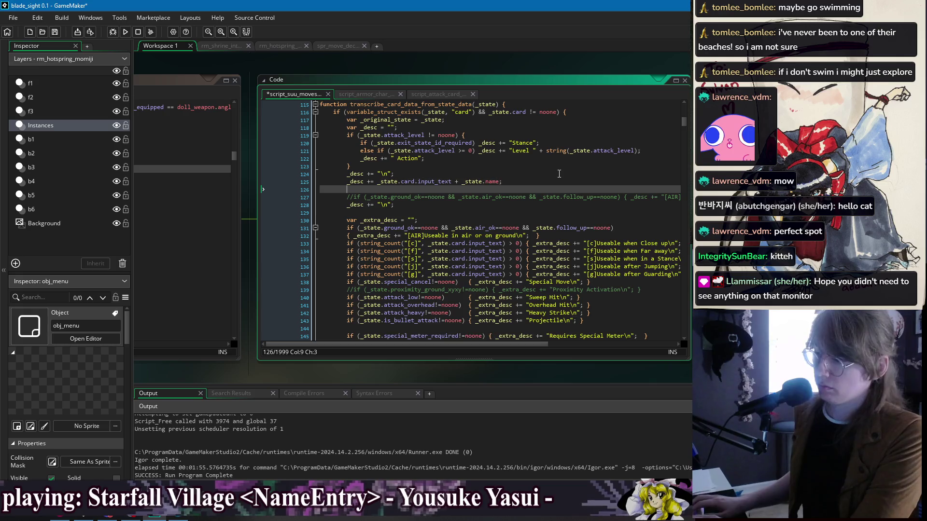
key(BackSpace)
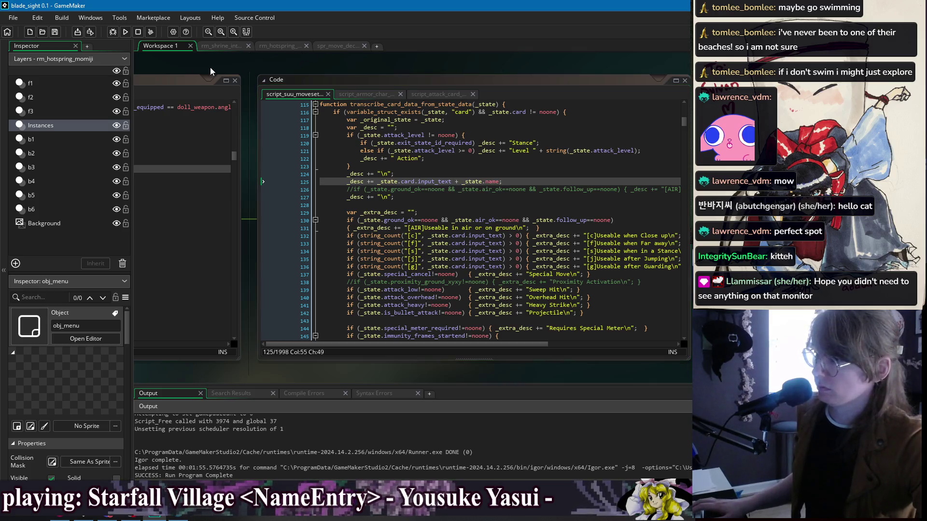
click(454, 183)
text(;//)
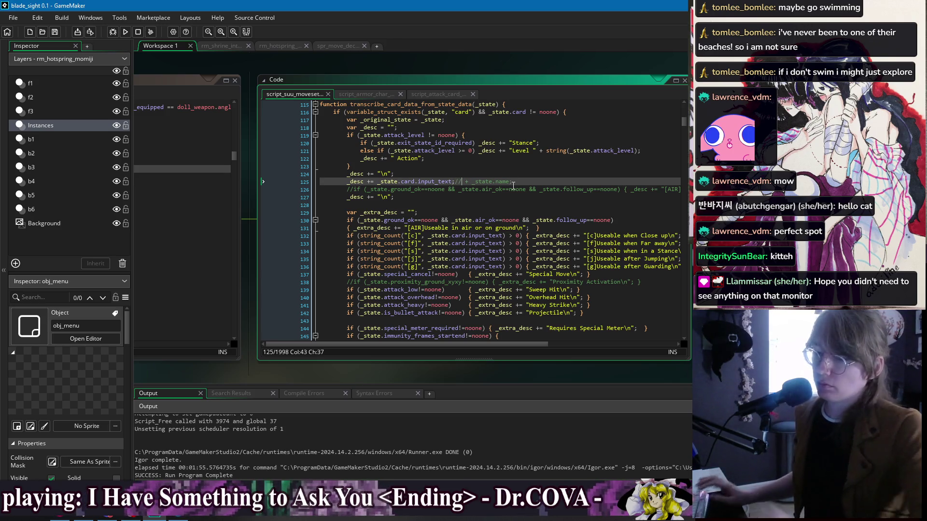
Build and run the game to test the edited card header line.
click(125, 32)
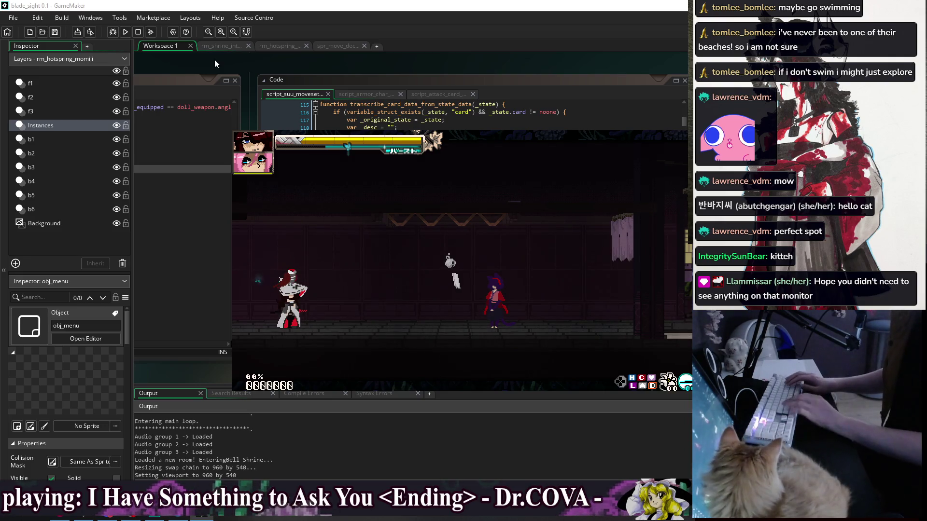
Pause the game and read the j.H, Level 4, f.H, Stance Action and Instant Deflect cards.
key(Escape)
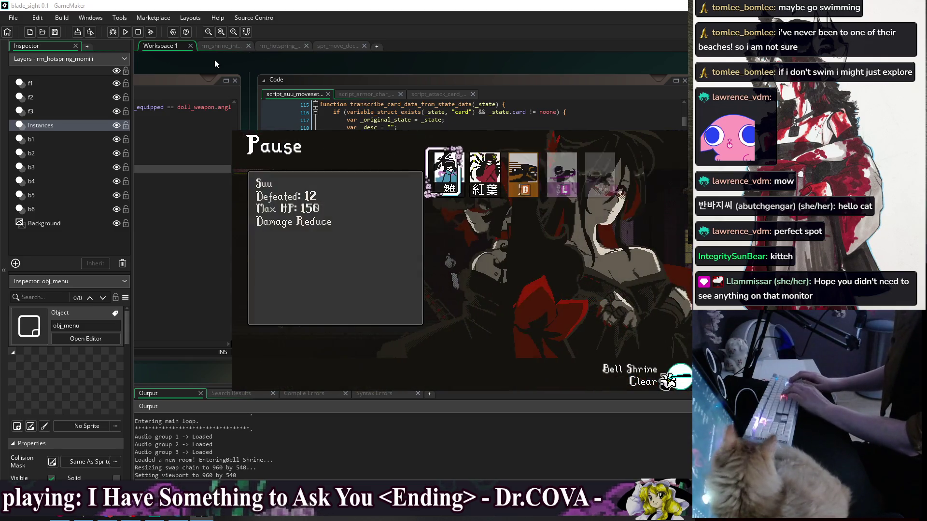
key(Down)
key(Right)
key(Right)
key(Right)
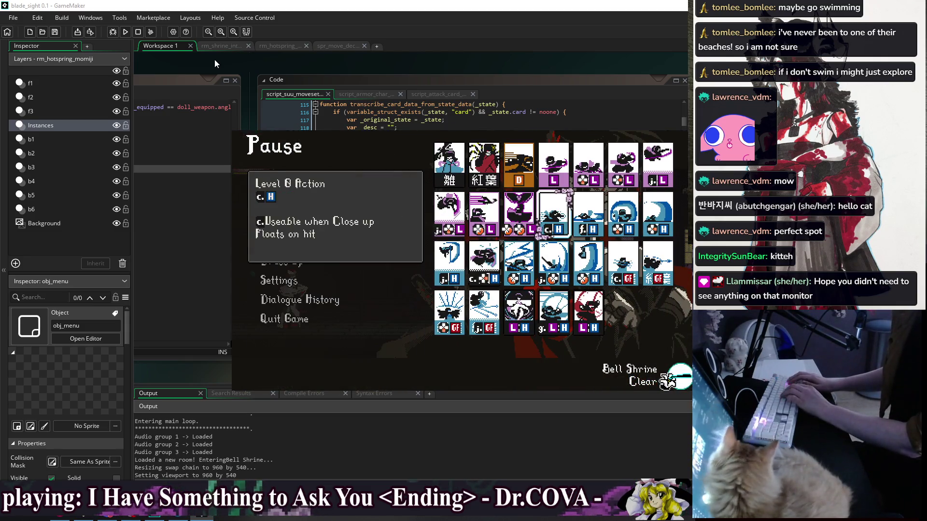
key(Left)
key(Left)
key(Left)
key(Down)
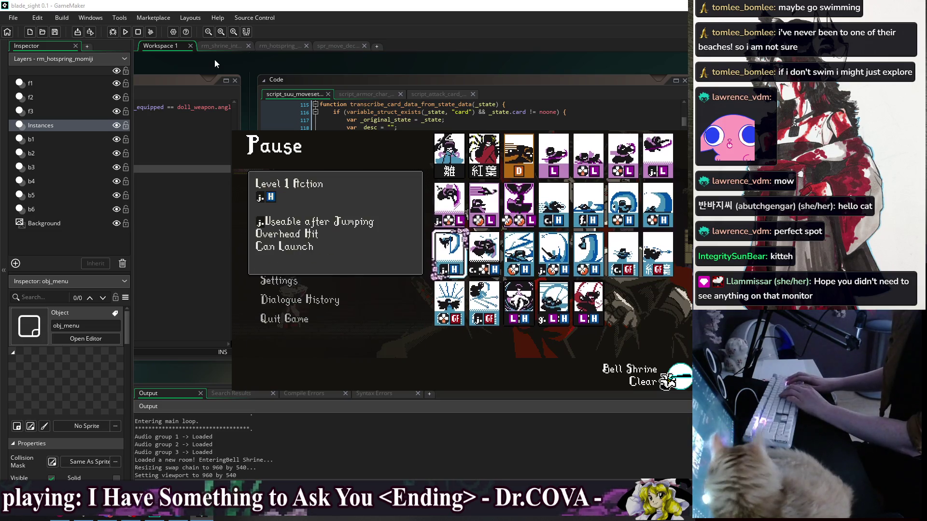
key(Up)
key(Up)
key(Down)
key(Down)
key(Right)
key(Right)
key(Right)
key(Right)
key(Up)
key(Right)
key(Right)
key(Left)
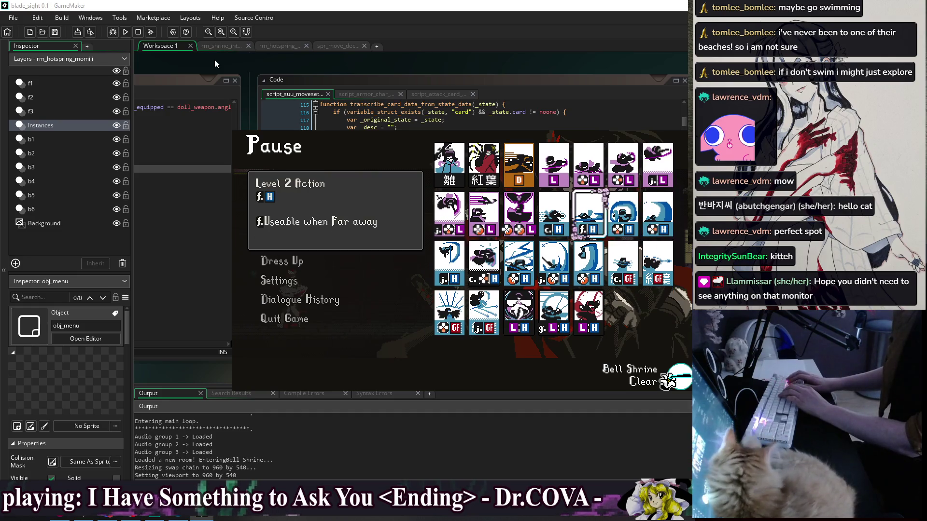
key(Down)
key(Right)
key(Right)
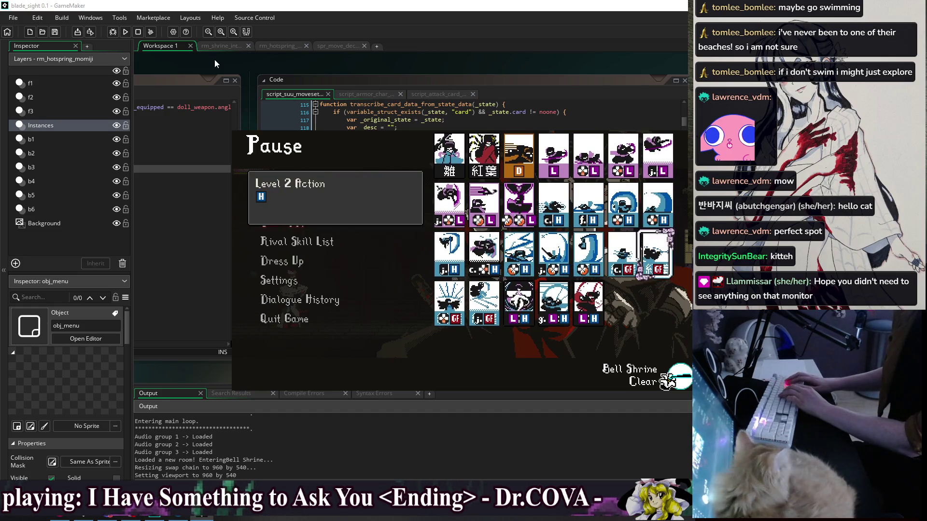
key(Down)
key(Left)
key(Left)
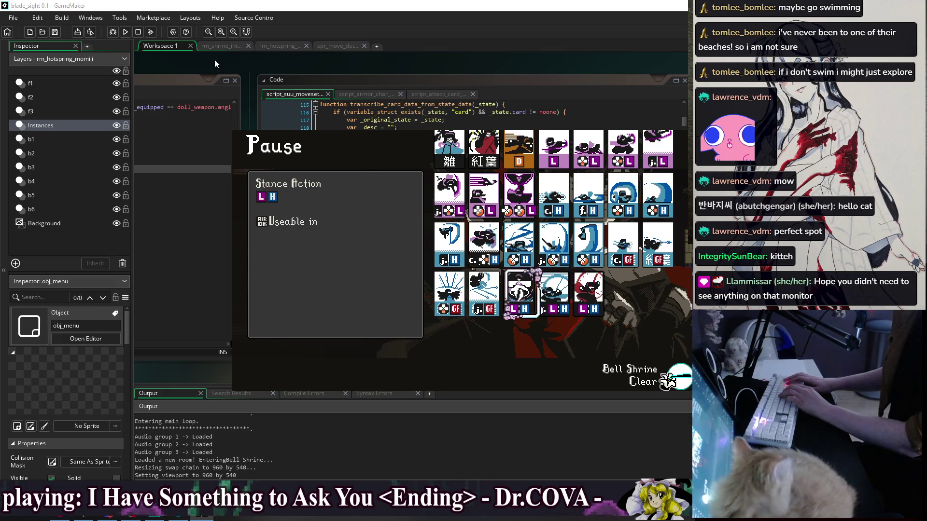
key(Right)
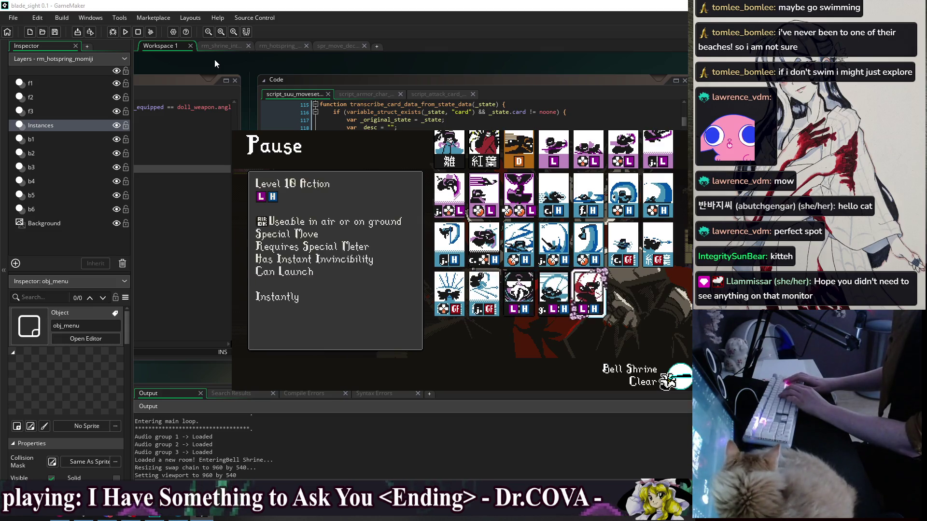
key(Left)
key(Left)
key(Up)
key(Up)
key(Up)
key(Right)
key(Right)
key(Down)
key(Down)
key(Down)
Read the Level 5, Level 1, Level 4 and Level 2 Action cards and the j.L card.
key(Left)
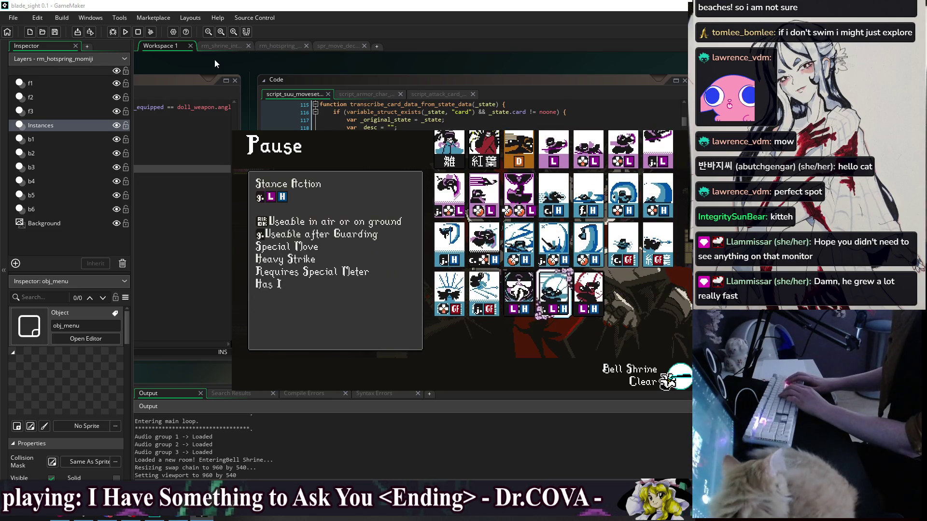
key(Up)
key(Left)
key(Up)
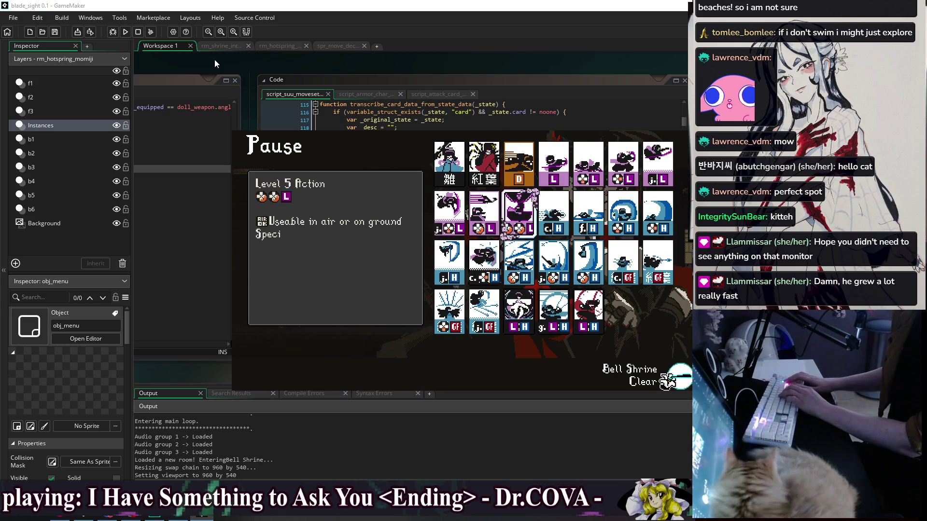
key(Left)
key(Left)
key(Up)
key(Right)
key(Right)
key(Right)
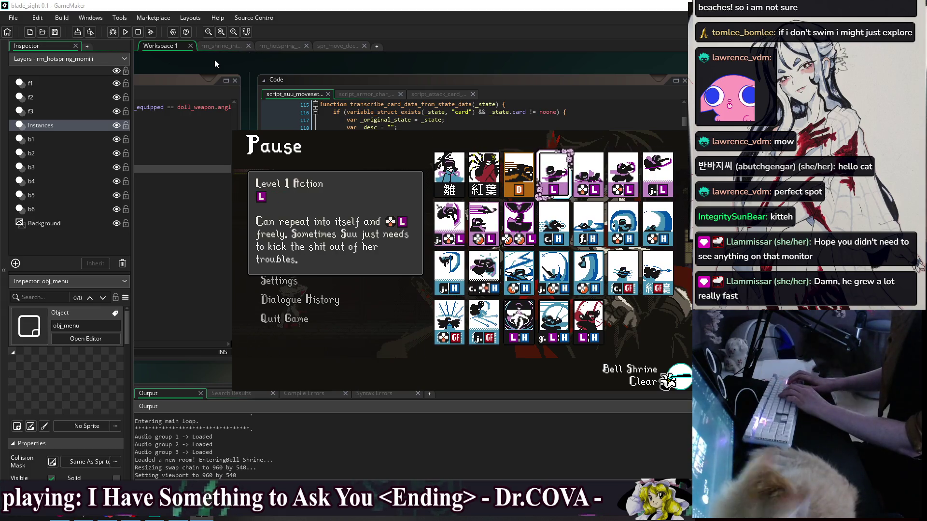
key(Left)
key(Down)
key(Right)
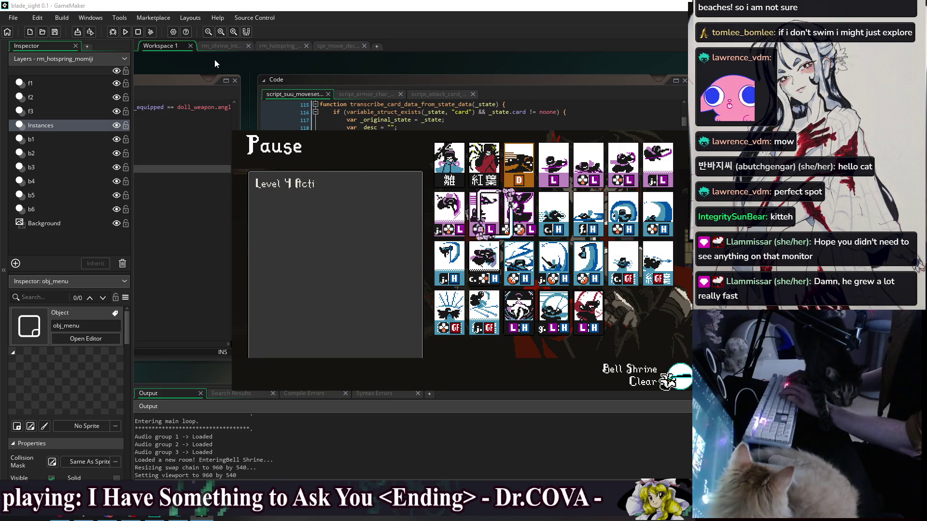
key(Up)
key(Right)
key(Right)
key(Right)
key(Left)
key(Left)
key(Left)
key(Right)
key(Right)
key(Right)
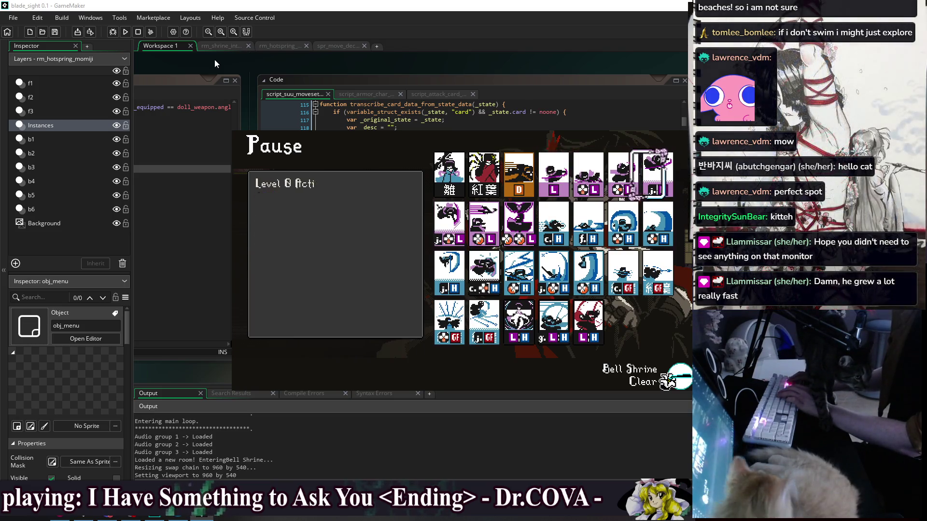
key(Down)
key(Up)
key(Left)
key(Left)
key(Left)
key(Down)
key(Left)
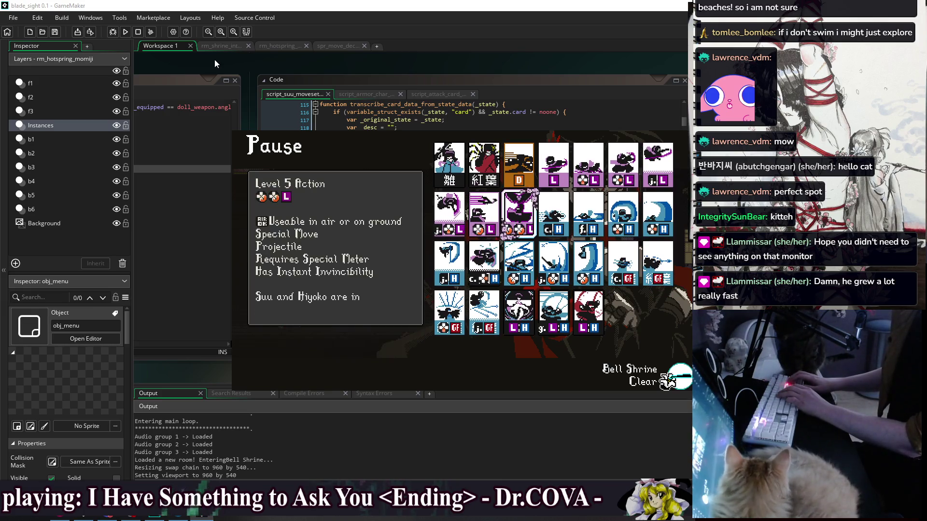
key(Up)
key(Right)
key(Right)
key(Left)
key(Right)
key(Right)
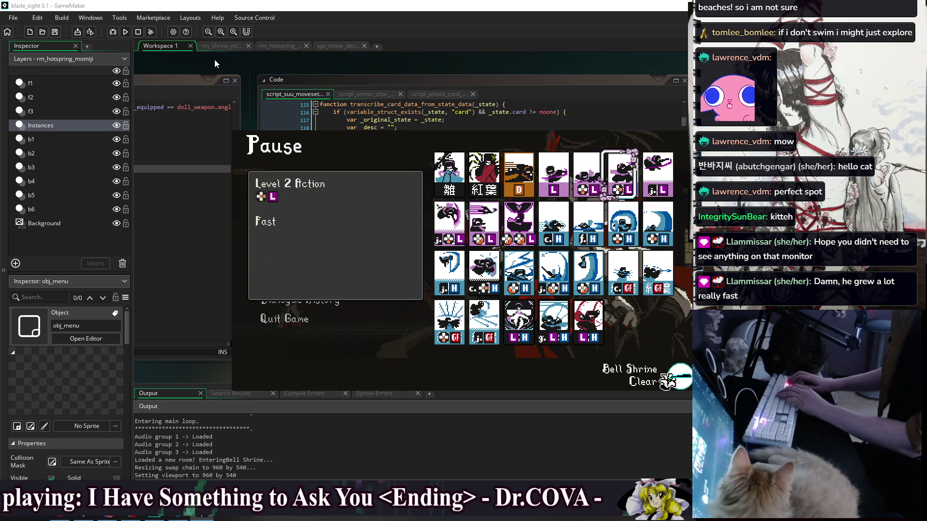
Close the running game and select the line adding input text to the description.
key(Right)
key(Escape)
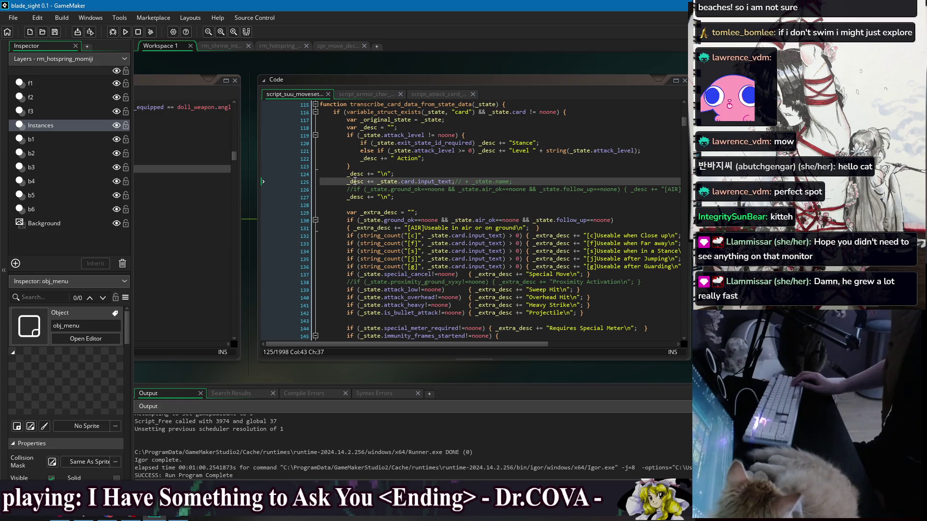
drag(346, 181, 452, 184)
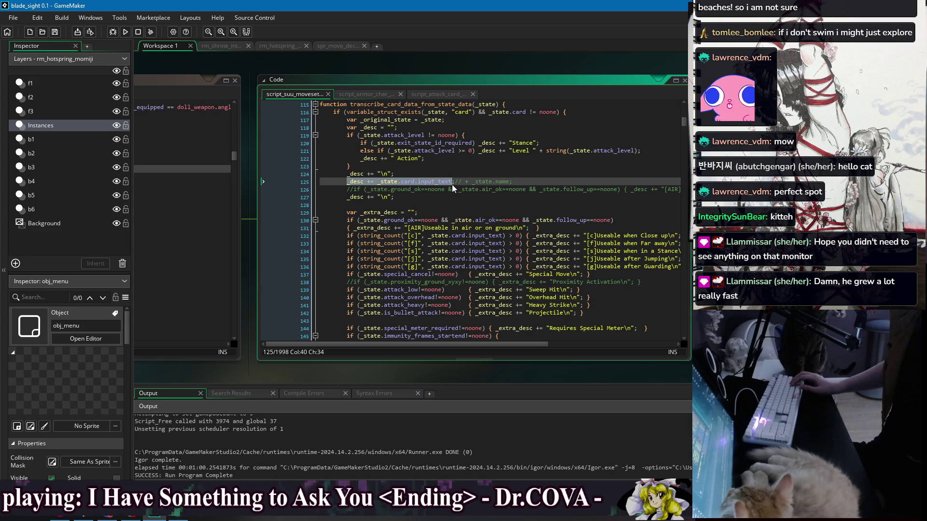
Delete the input-text line on line 125, then undo the deletion.
drag(346, 182, 512, 184)
key(BackSpace)
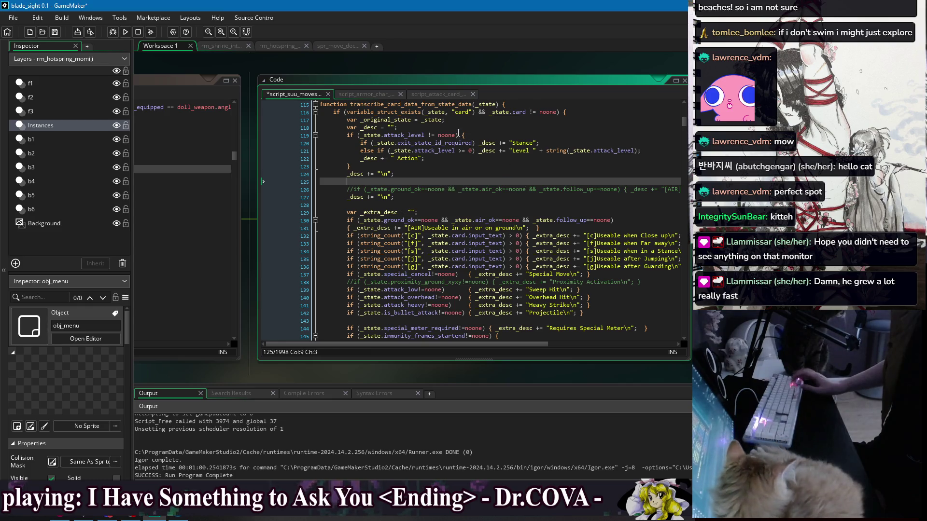
click(474, 130)
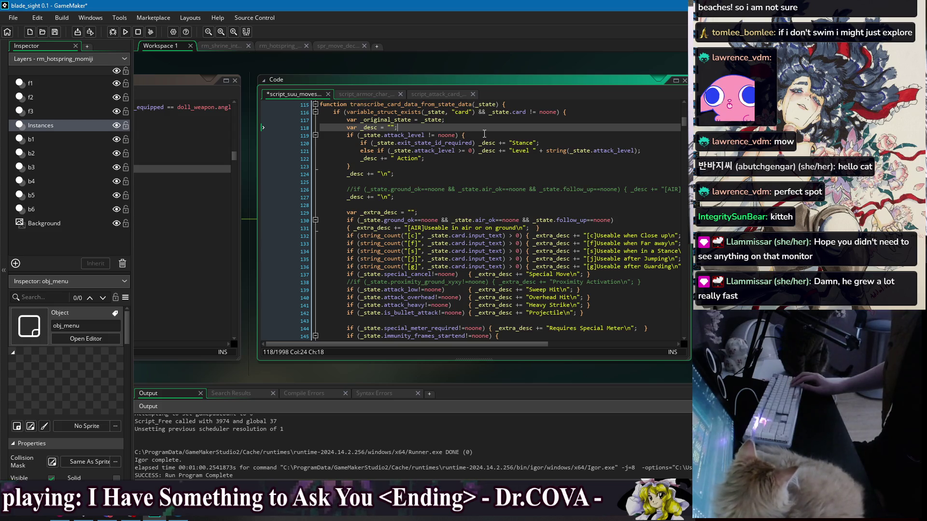
key(ctrl+z)
Move the input-text line to just after the description declaration so input text comes first.
click(502, 170)
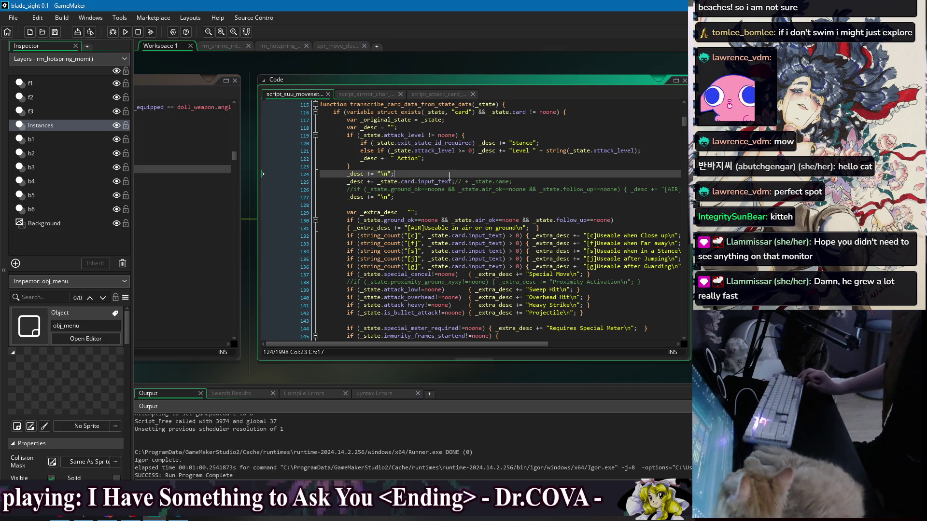
drag(348, 181, 534, 178)
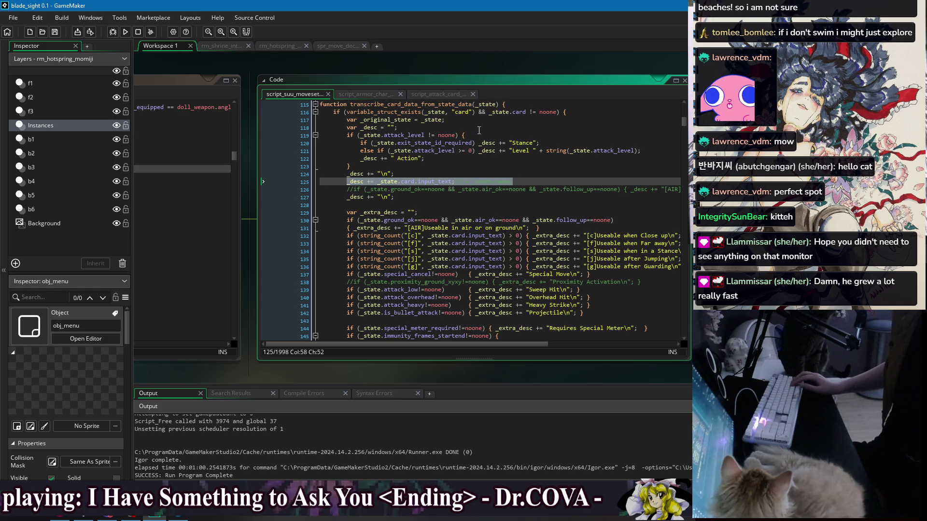
key(Delete)
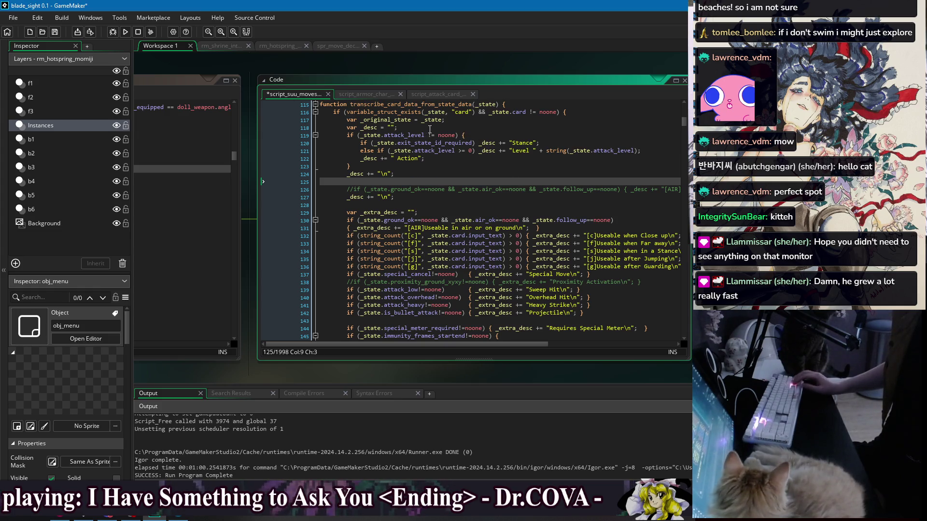
click(437, 129)
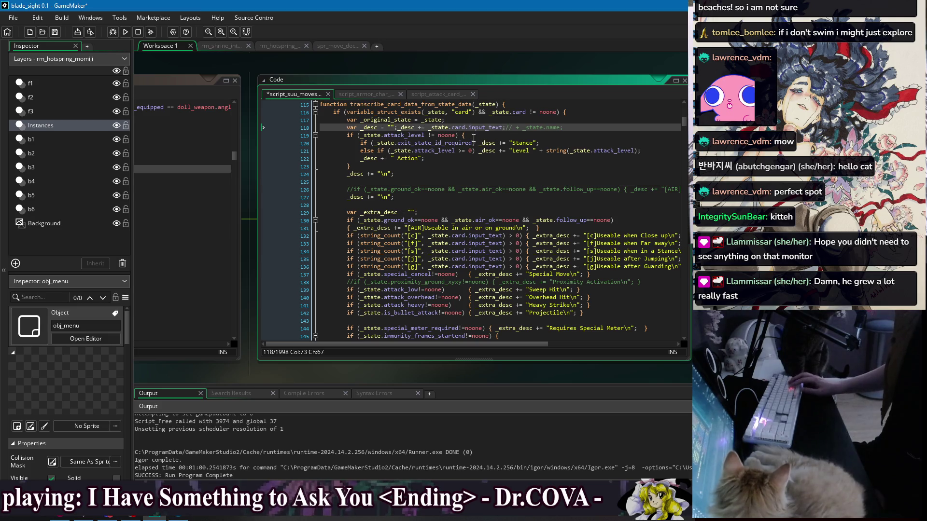
click(396, 127)
key(Return)
click(406, 178)
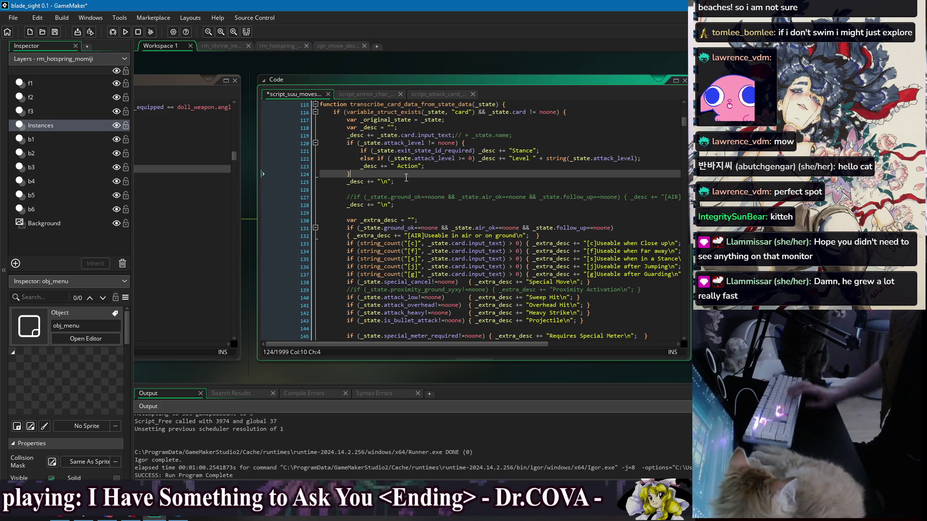
click(408, 179)
key(ctrl+x)
click(534, 142)
key(Return)
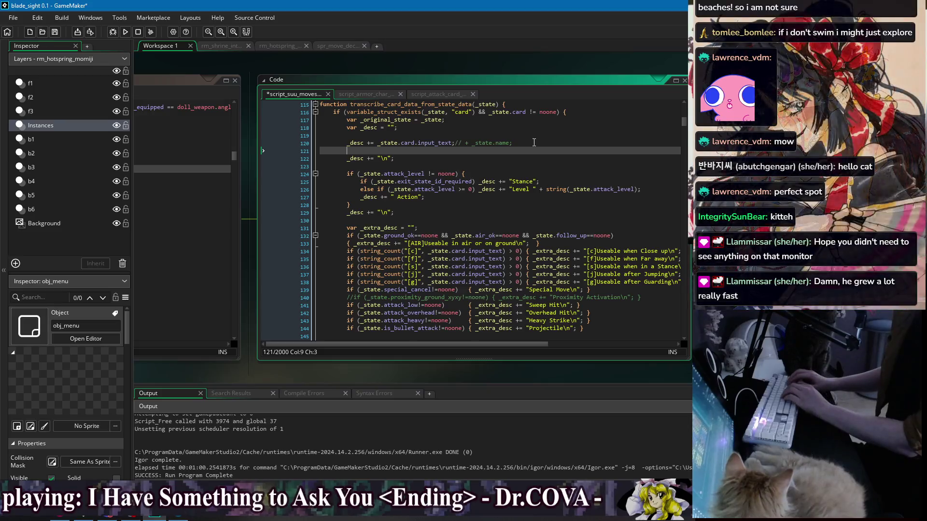
text(if)
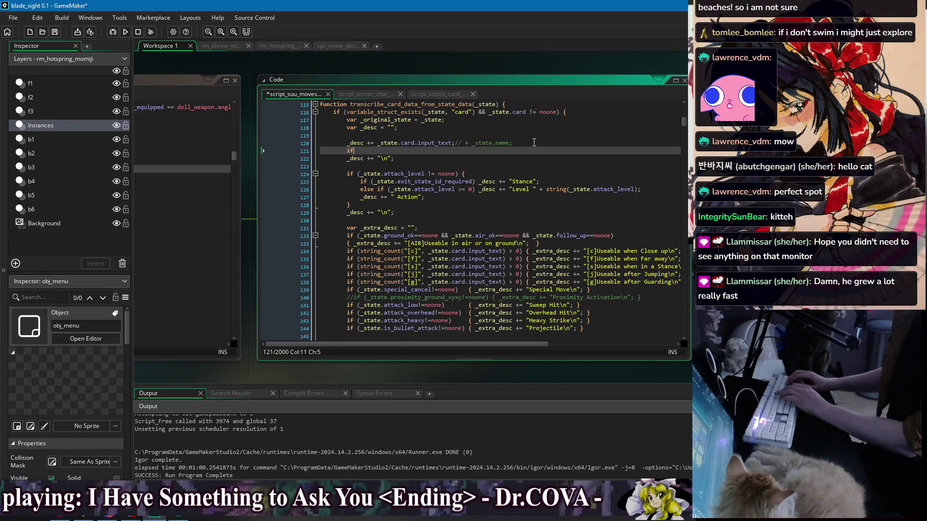
key(BackSpace)
key(BackSpace)
key(BackSpace)
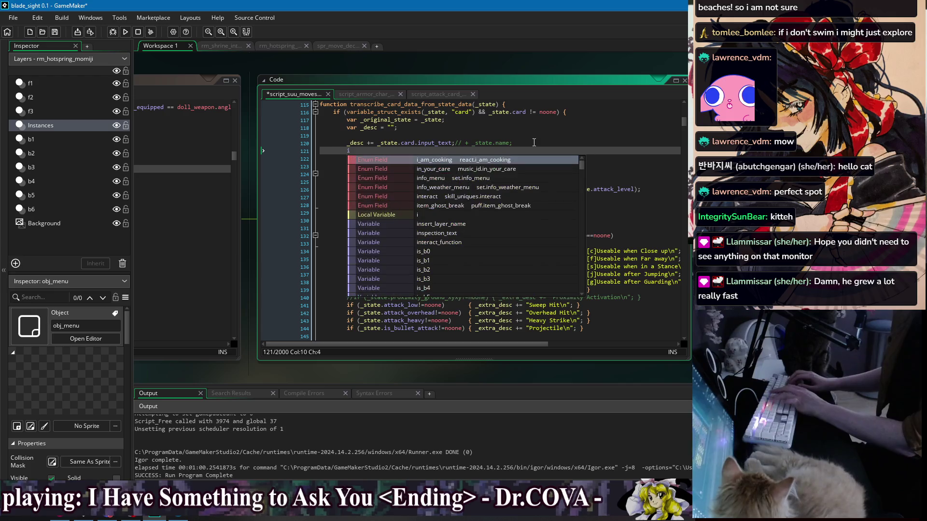
Remove the newline statement on line 121, append + " " after input_text, then save and run.
key(ctrl+s)
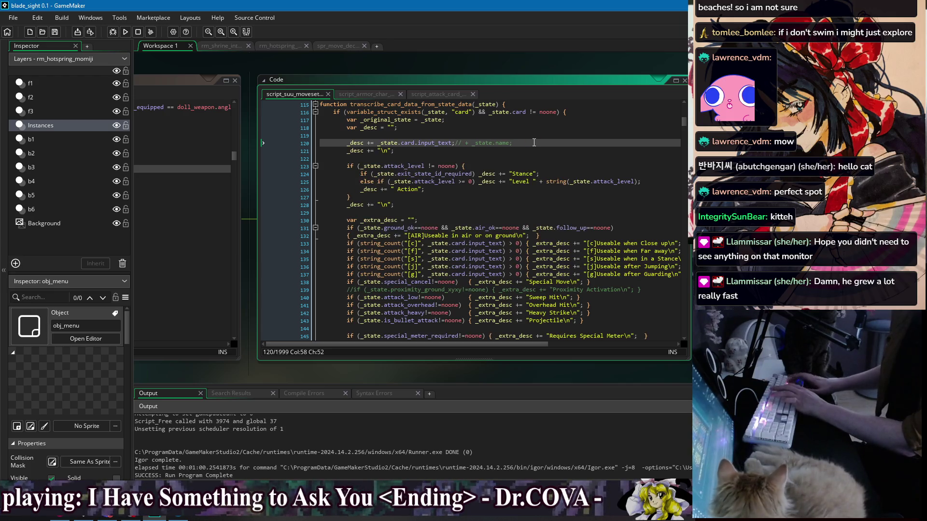
click(356, 151)
key(ctrl+x)
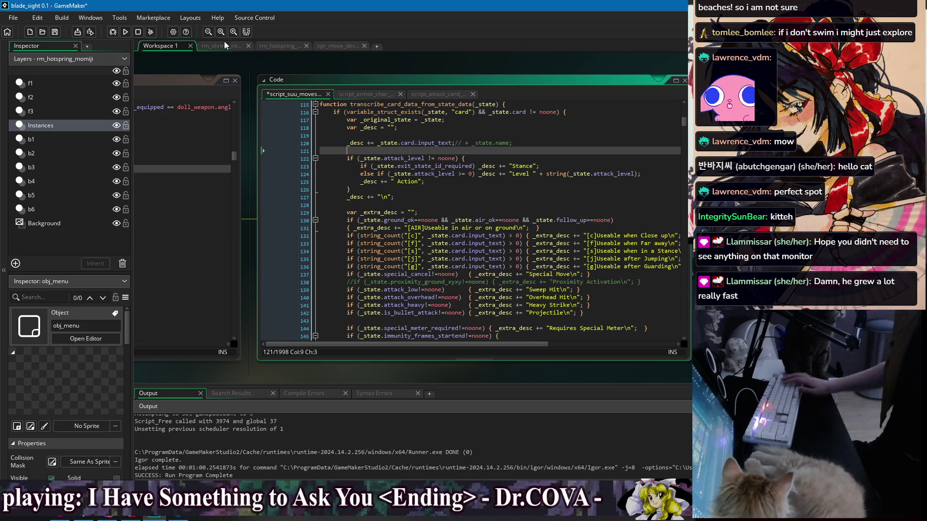
key(ctrl+s)
click(455, 143)
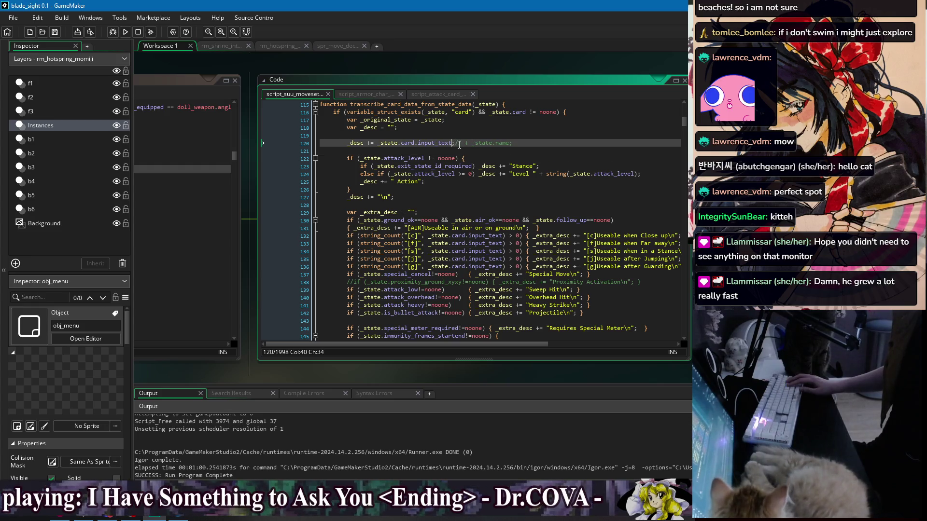
text(+ " ")
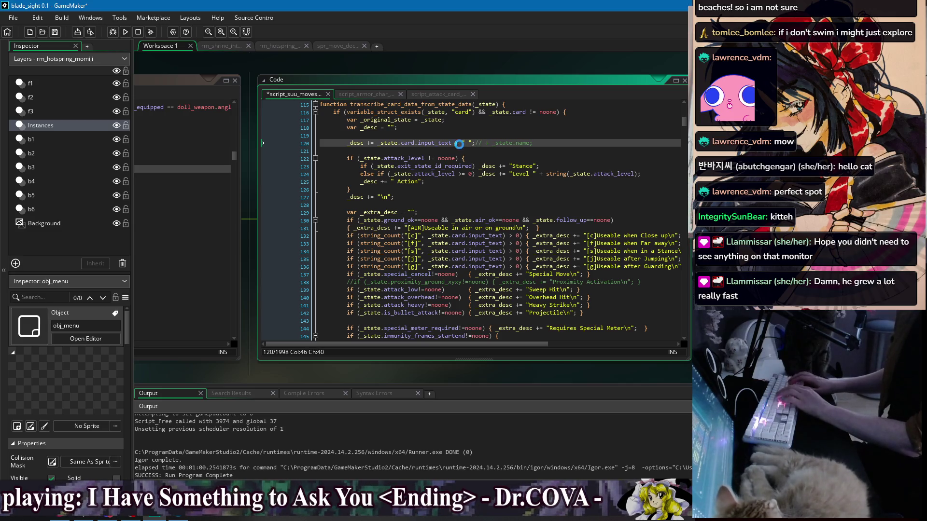
click(126, 32)
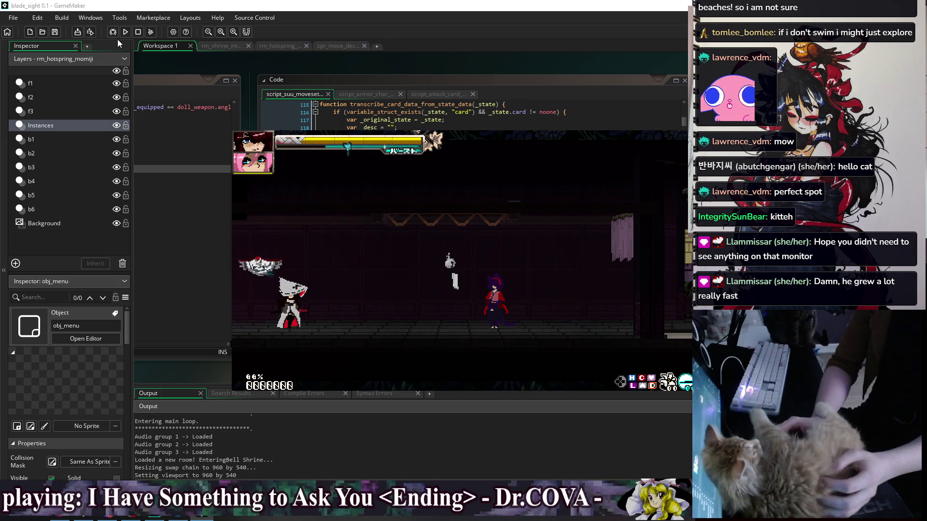
Pause, open the Skill List, and read the g.LH, LH Stance Action, j.GF and Can Launch cards.
key(Escape)
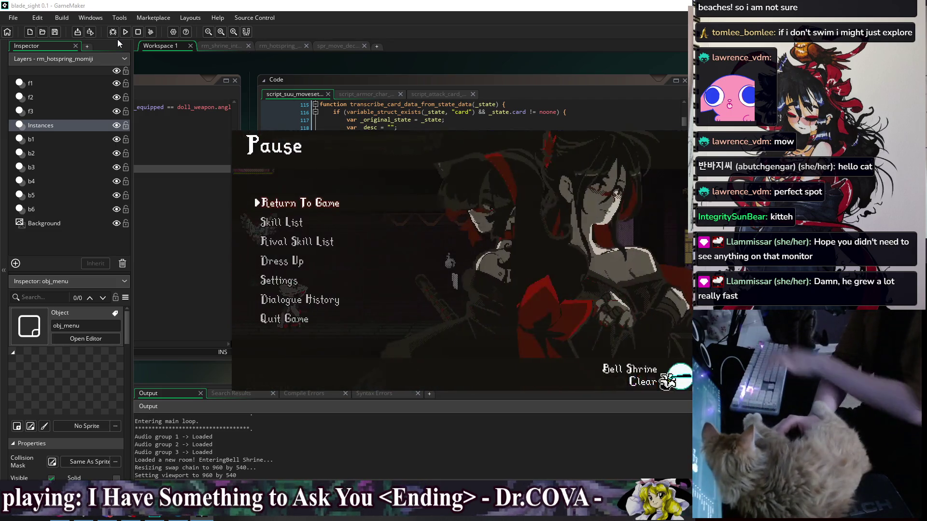
key(Down)
key(Return)
key(Right)
key(Right)
key(Right)
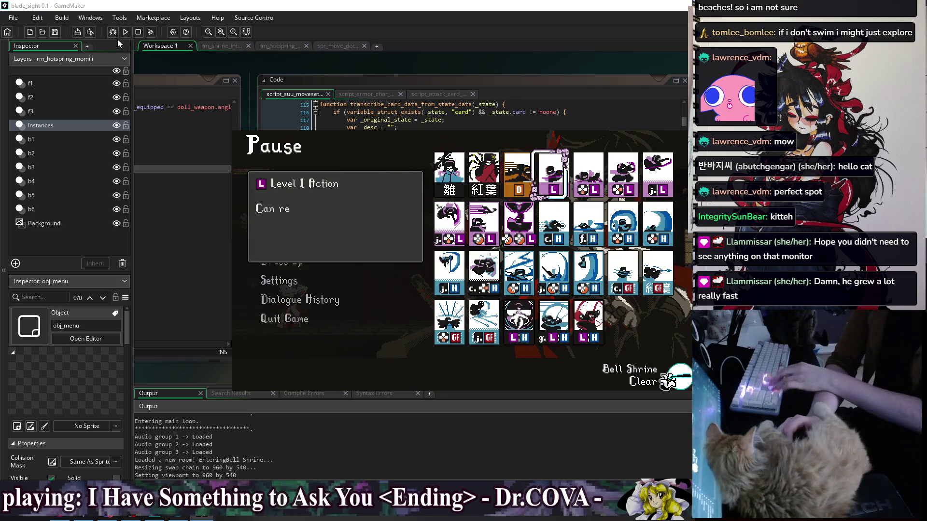
key(Down)
key(Down)
key(Down)
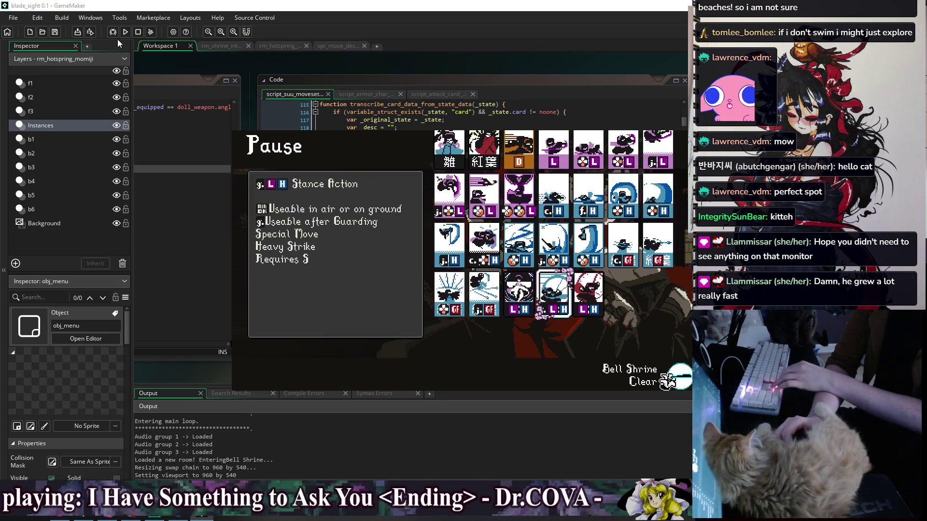
key(Left)
key(Up)
key(Up)
key(Down)
key(Down)
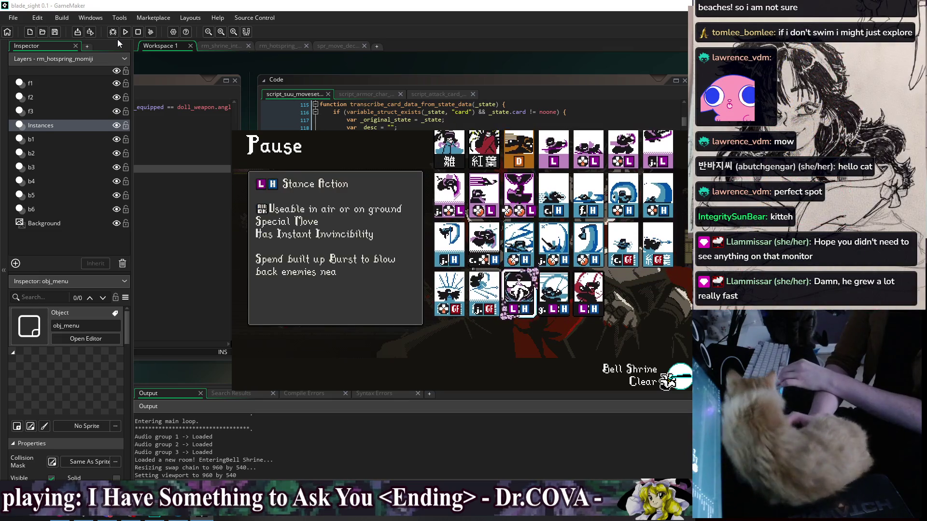
key(Up)
key(Left)
key(Down)
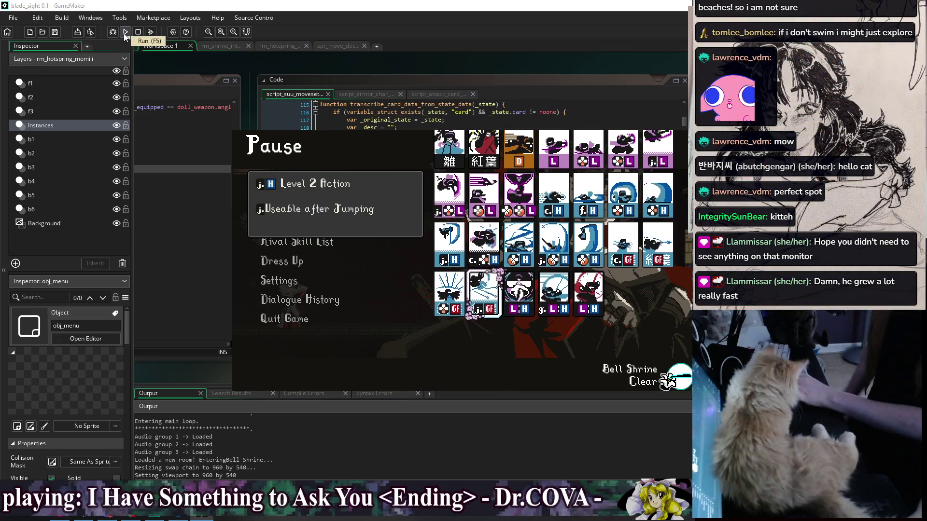
key(Right)
key(Right)
key(Right)
key(Up)
Read the row-4 g.LH and GF cards, the Level 5 Action, Spikes Down and Can Launch cards.
key(Right)
key(Up)
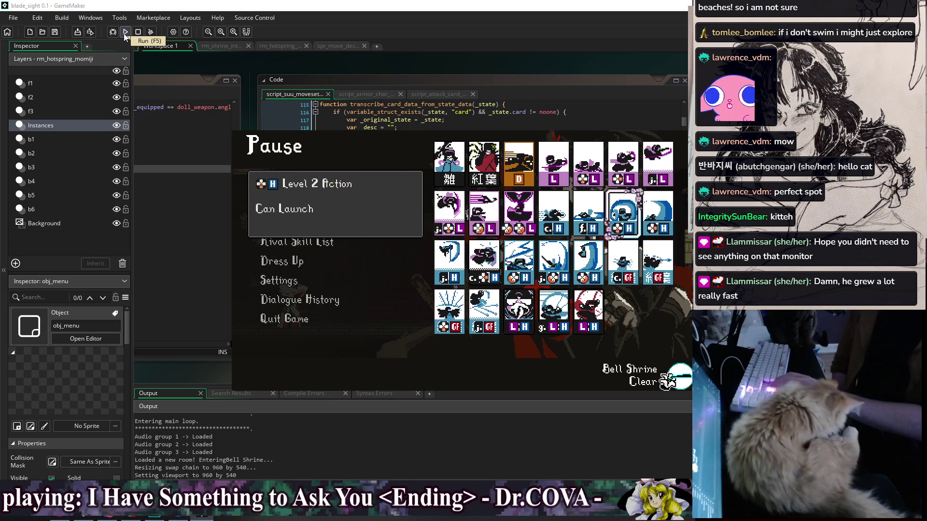
key(Left)
key(Left)
key(Left)
key(Left)
key(Left)
key(Down)
key(Down)
key(Right)
key(Right)
key(Right)
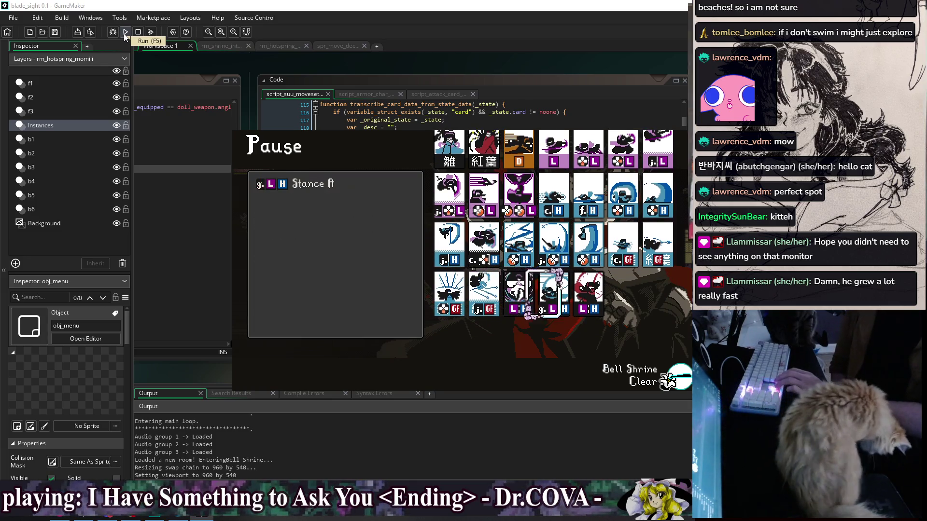
key(Left)
key(Left)
key(Left)
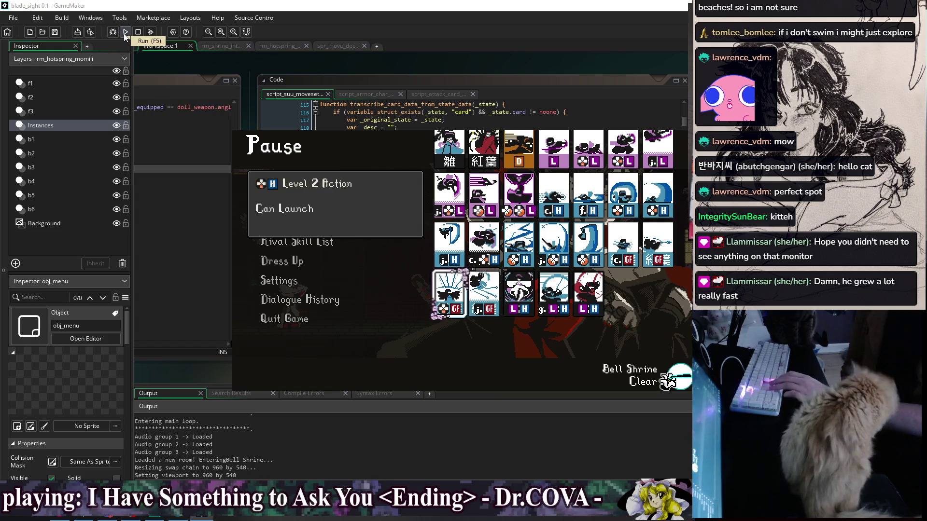
key(Up)
key(Up)
key(Up)
key(Right)
key(Right)
key(Right)
key(Right)
key(Right)
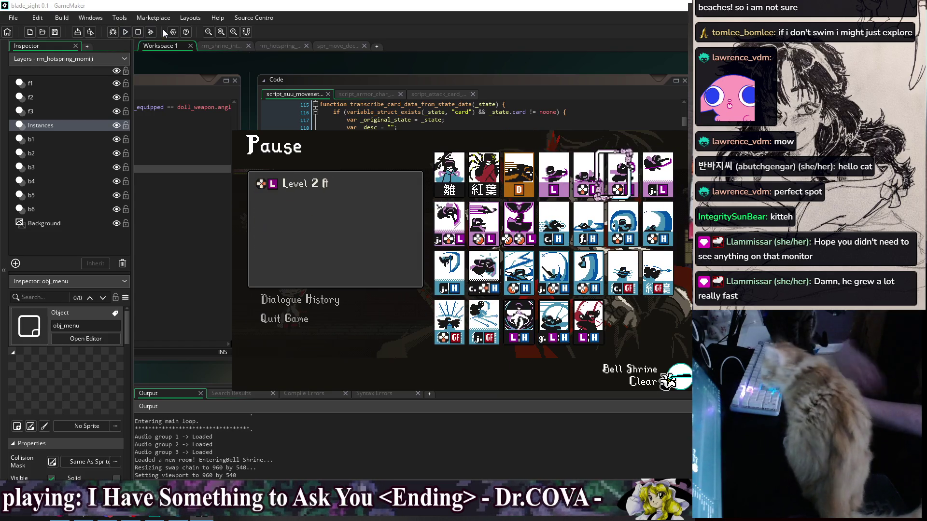
key(Down)
key(Left)
key(Left)
key(Left)
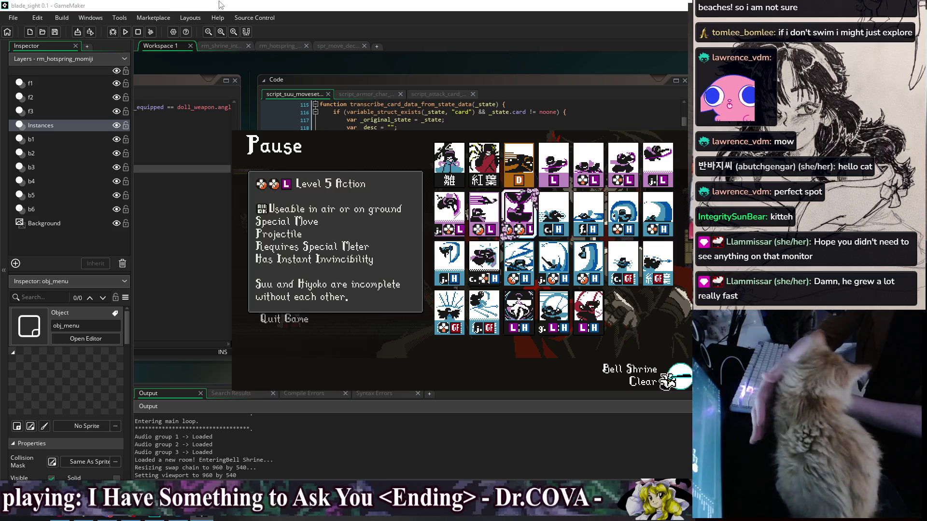
key(Left)
key(Down)
key(Left)
key(Up)
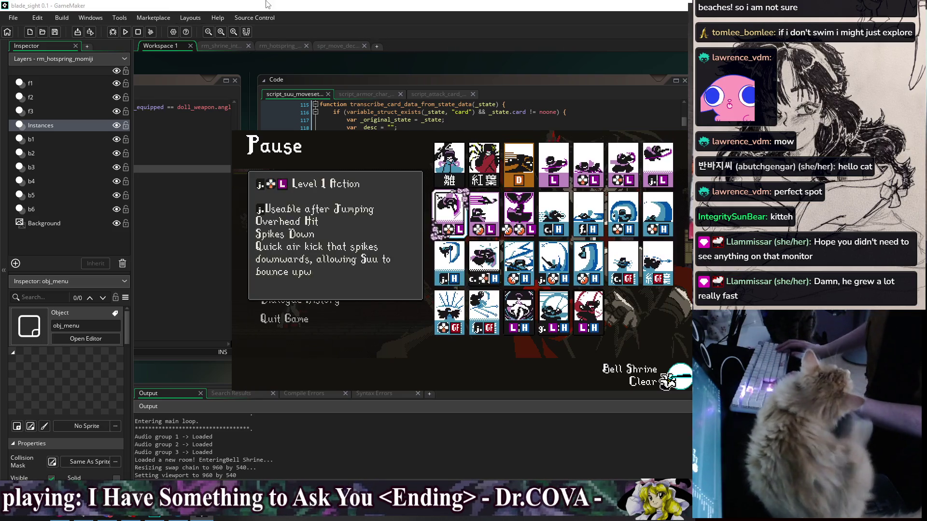
key(Right)
key(Right)
key(Right)
key(Right)
key(Right)
key(Right)
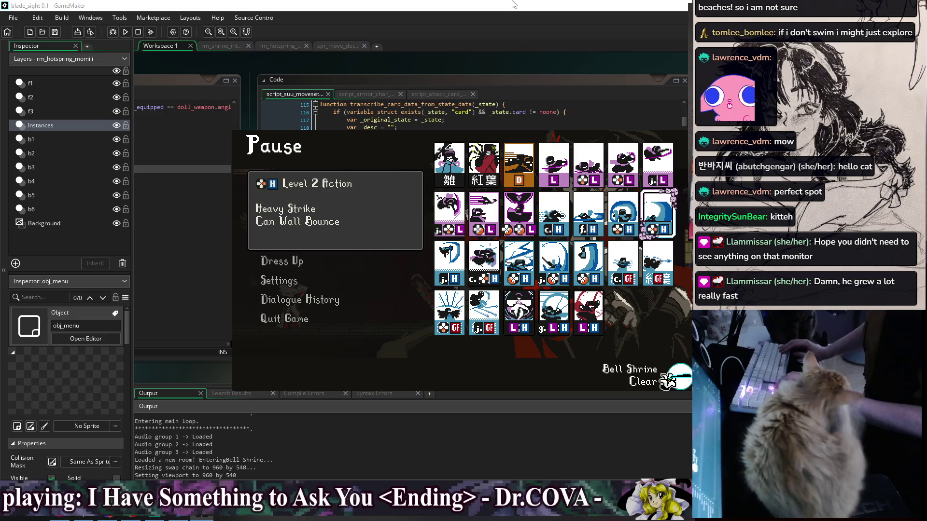
key(Left)
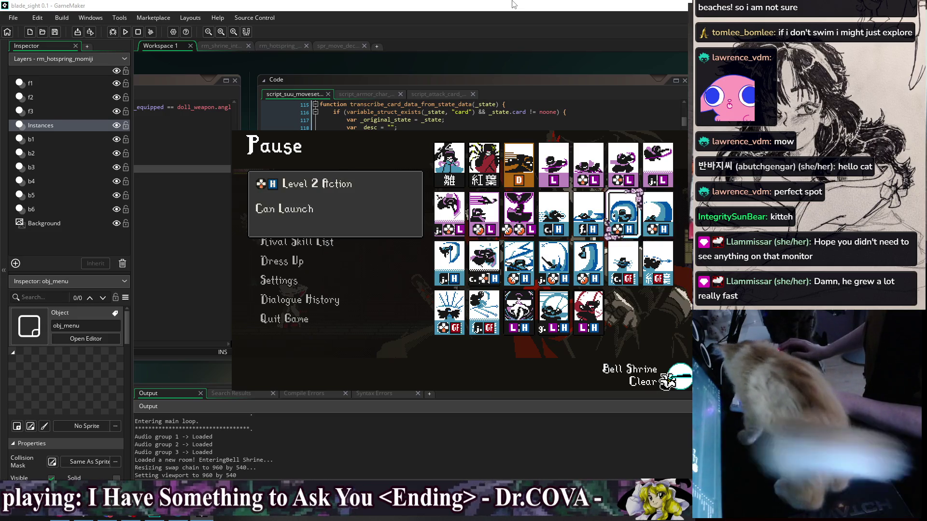
key(Down)
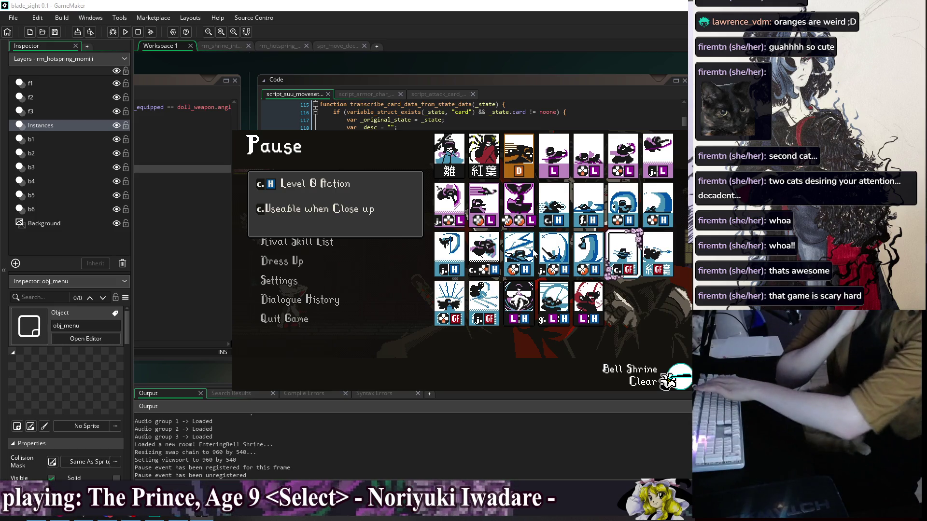
key(Escape)
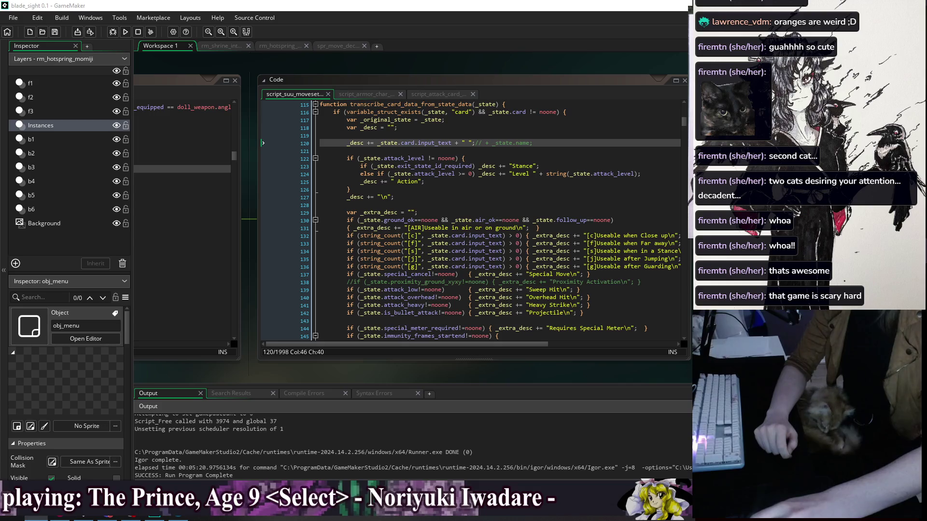
Toggle media playback with the play key.
key(XF86AudioPlay)
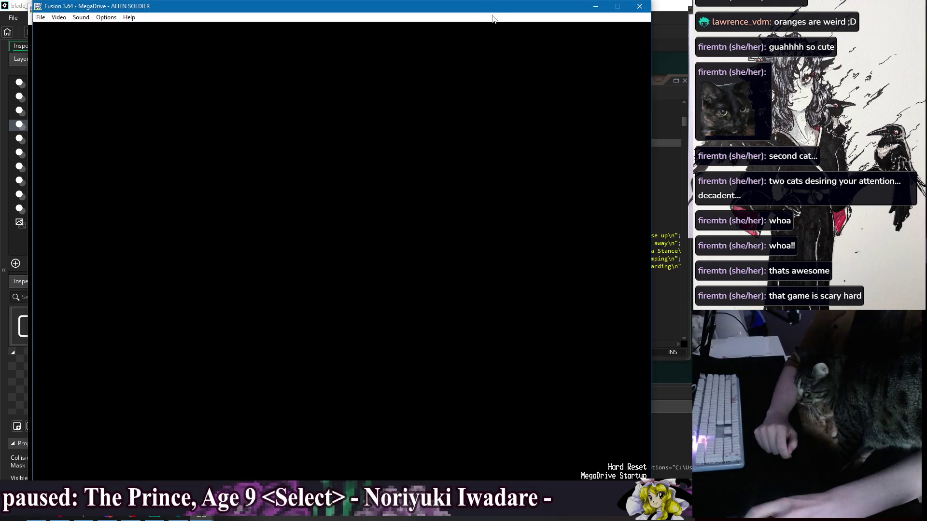
Move the Fusion emulator window up to the top edge of the screen.
drag(485, 41, 489, 16)
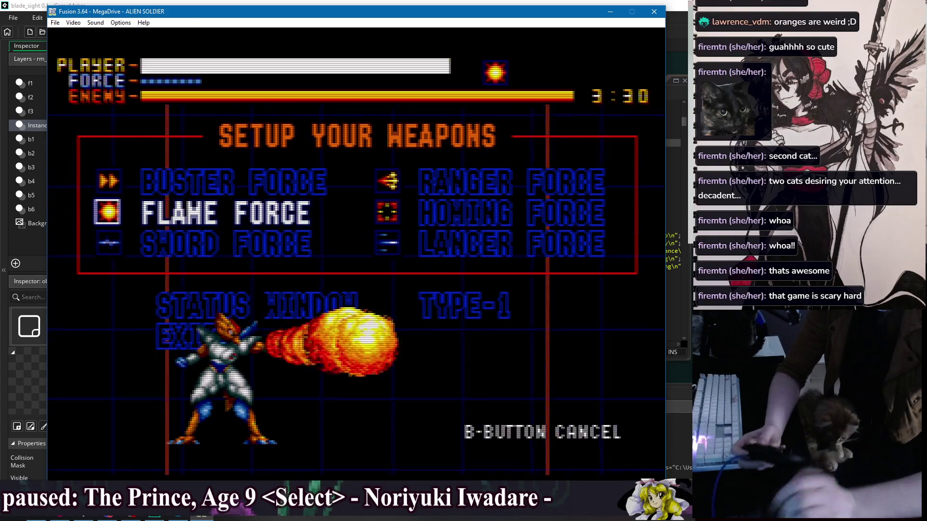
drag(466, 14, 465, 9)
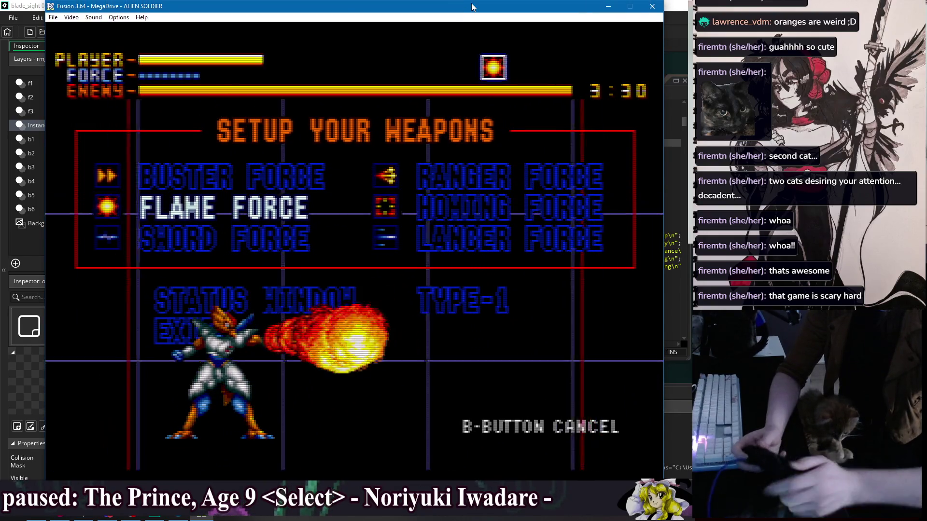
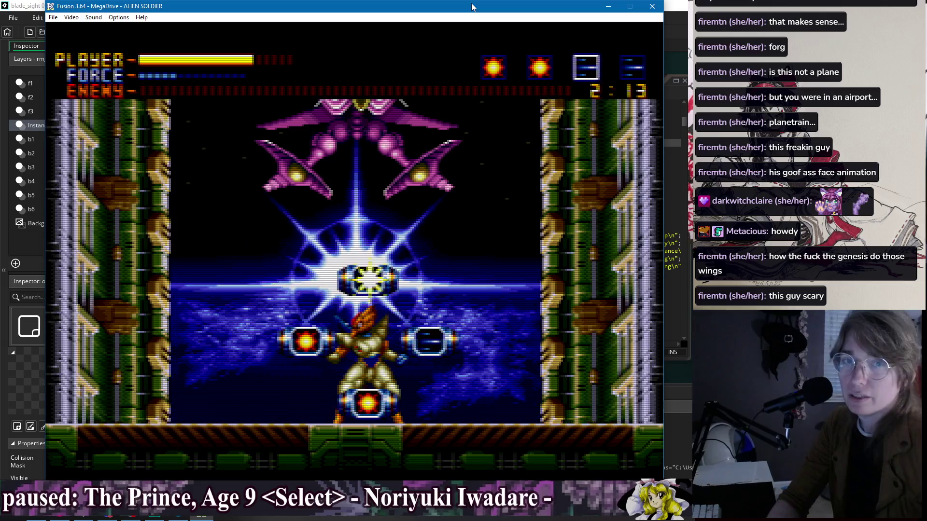
Cycle the Alien Soldier weapon selection back to the first HUD weapon slot.
key(Left)
key(Left)
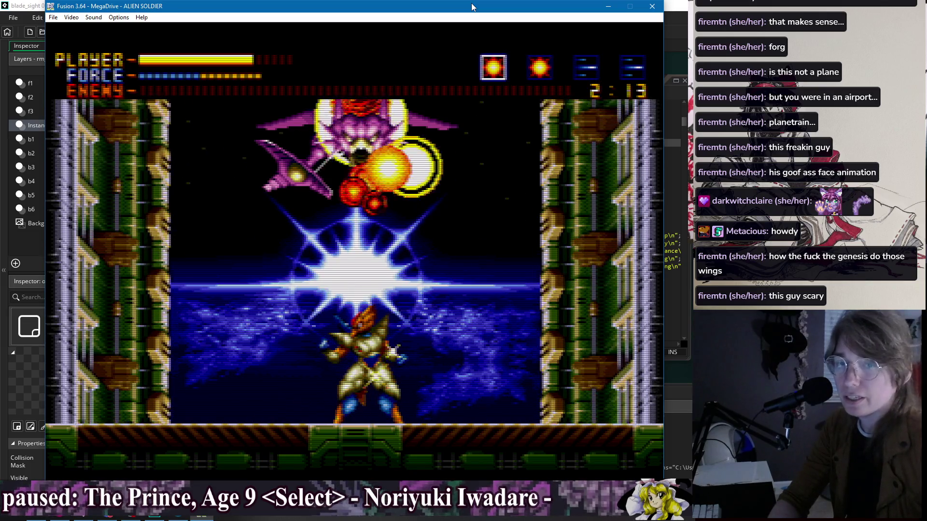